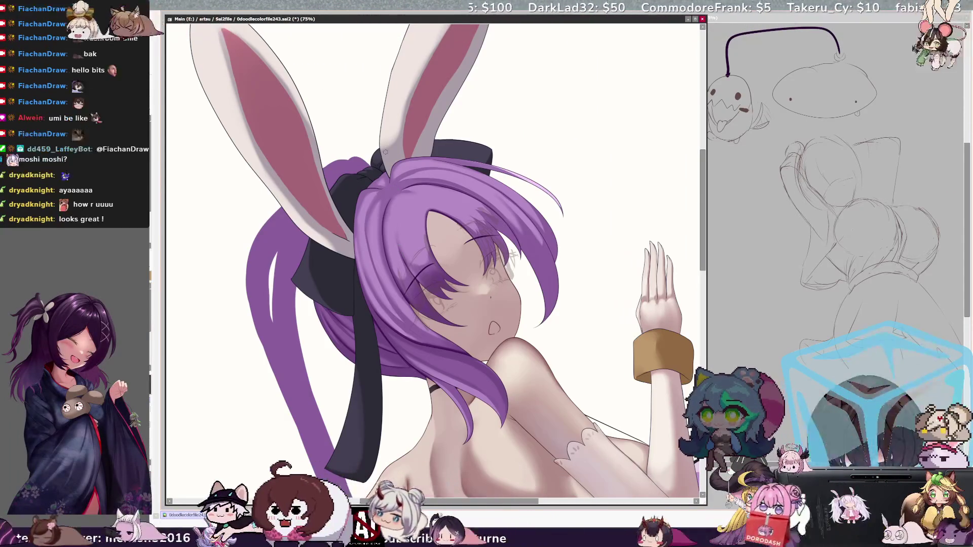
Tilt the view about 20° counter-clockwise to paint the purple hair.
{"action": "key", "text": "Delete"}
{"action": "key", "text": "Delete"}
{"action": "key", "text": "Delete"}
{"action": "key", "text": "Delete"}
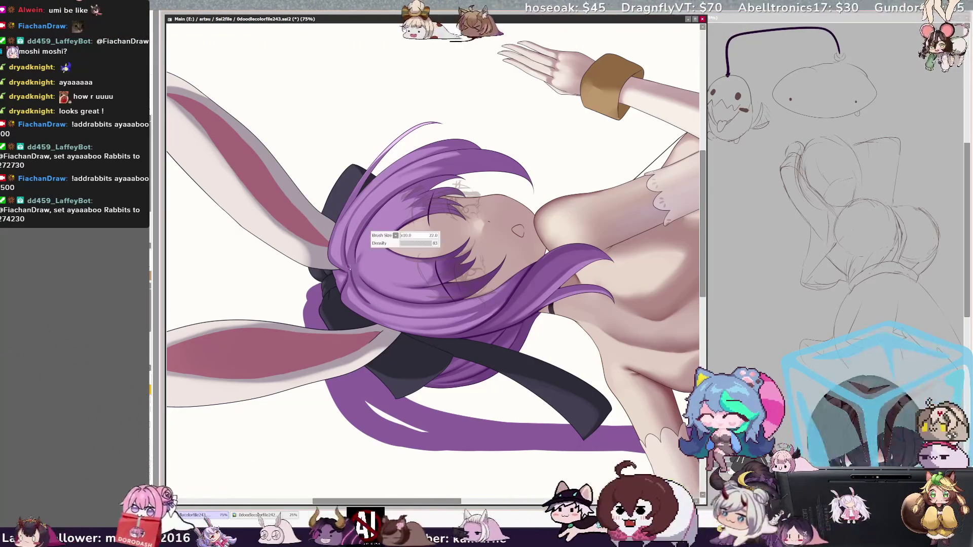
Rotate the view nearly upside down around the head and set the brush to size 10.
{"action": "key", "text": "bracketright"}
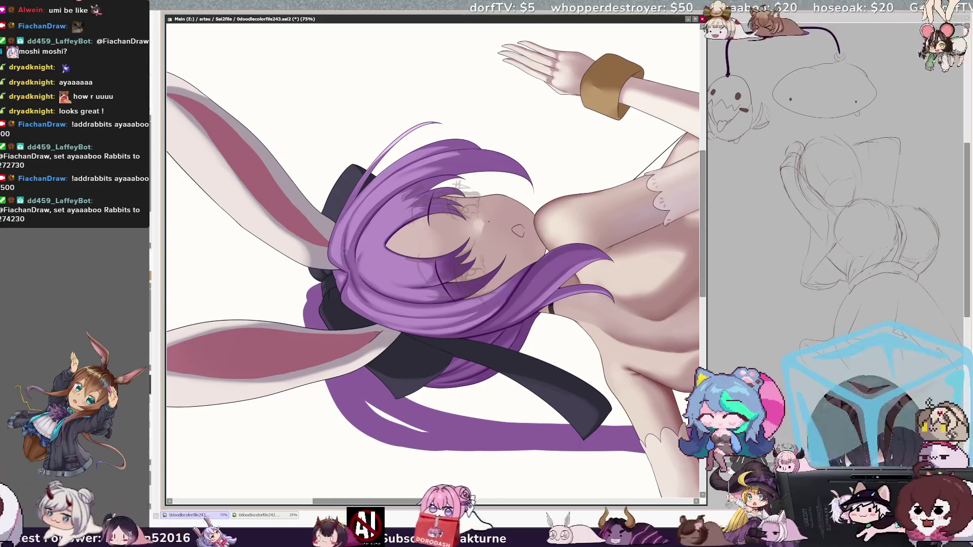
{"action": "key", "text": "Delete"}
{"action": "key", "text": "Delete"}
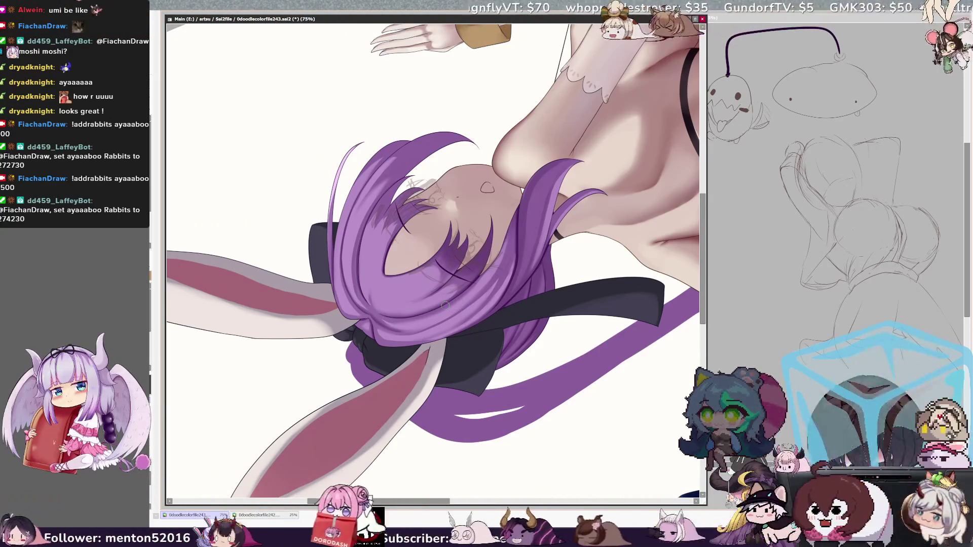
{"action": "left_click_drag", "start_coordinate": [445, 306], "coordinate": [479, 272]}
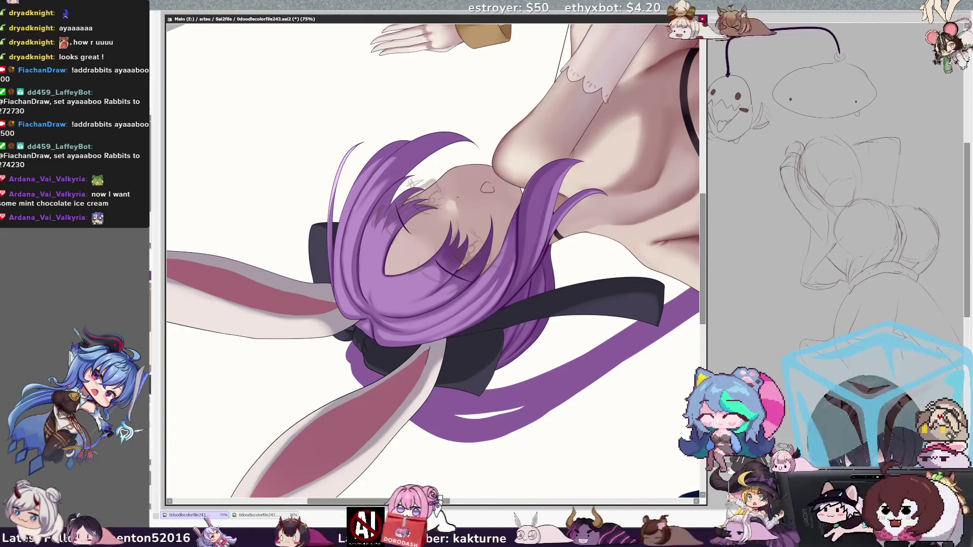
{"action": "key", "text": "bracketleft"}
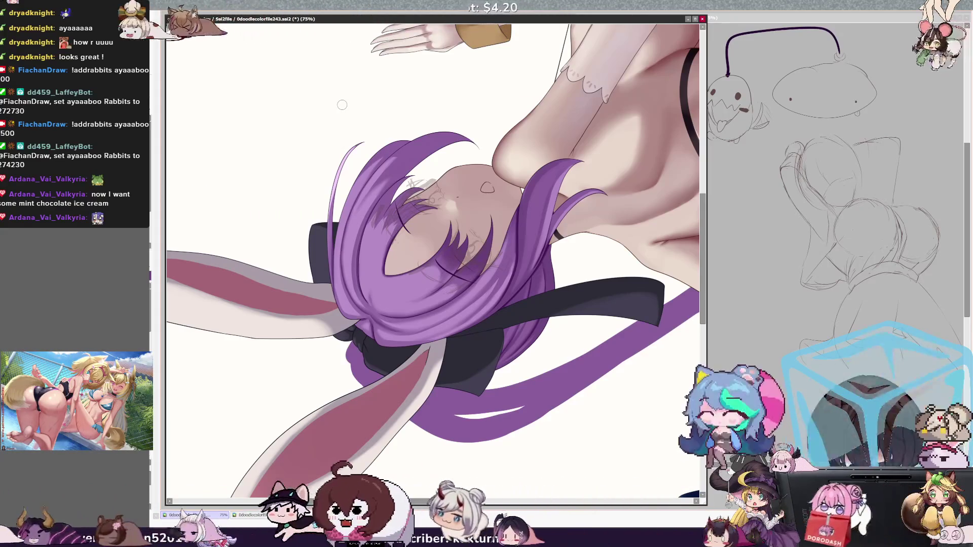
Straighten the view, set the brush to size 18, and undo the stroke near the right ear.
{"action": "key", "text": "Home"}
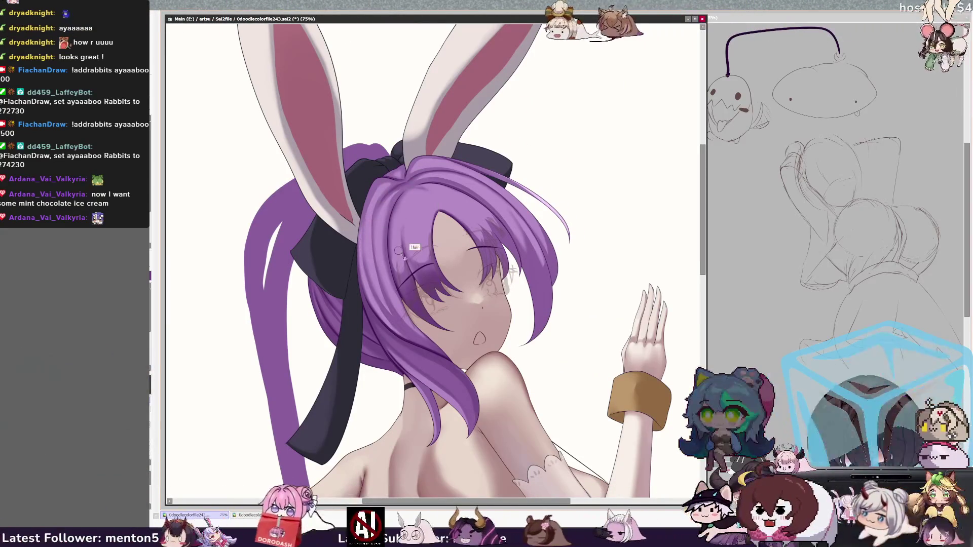
{"action": "key", "text": "bracketleft"}
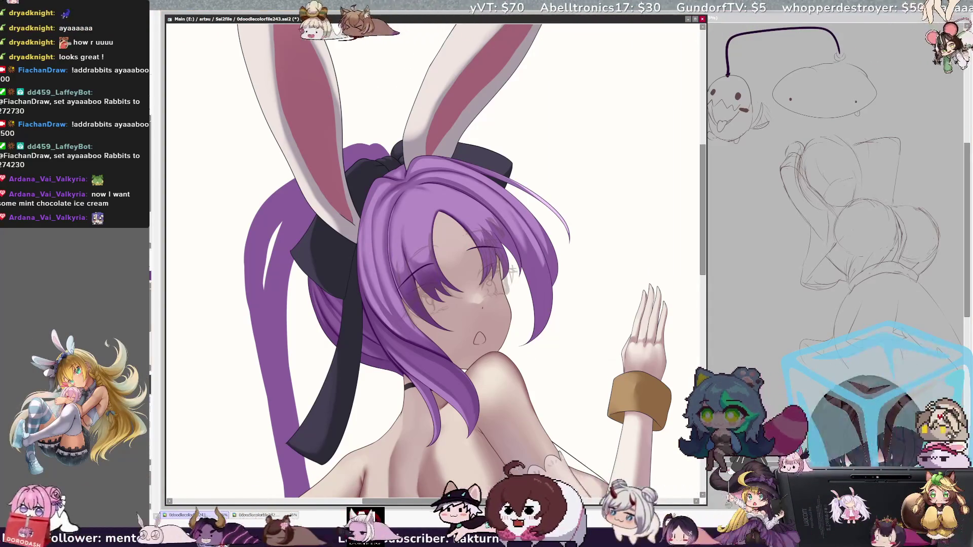
{"action": "key", "text": "bracketright"}
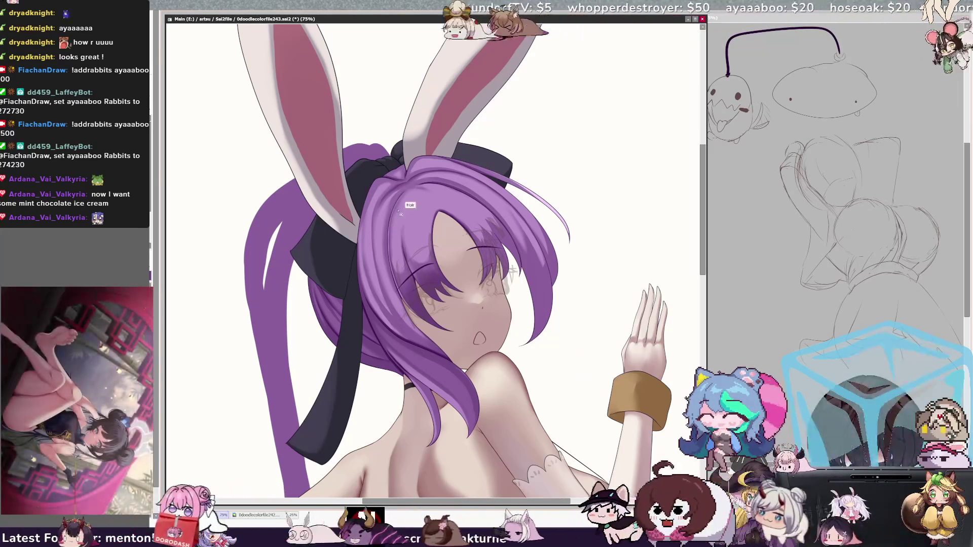
{"action": "key", "text": "bracketleft"}
{"action": "key", "text": "bracketleft"}
{"action": "key", "text": "bracketleft"}
{"action": "key", "text": "bracketleft"}
{"action": "key", "text": "bracketleft"}
{"action": "key", "text": "bracketleft"}
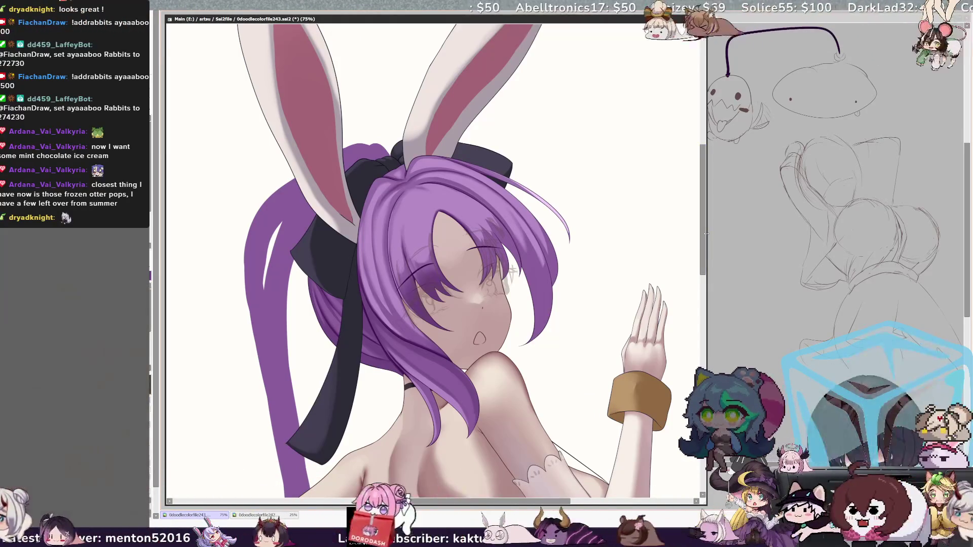
{"action": "scroll", "coordinate": [706, 239], "scroll_direction": "down", "scroll_amount": 2}
{"action": "key", "text": "ctrl+z"}
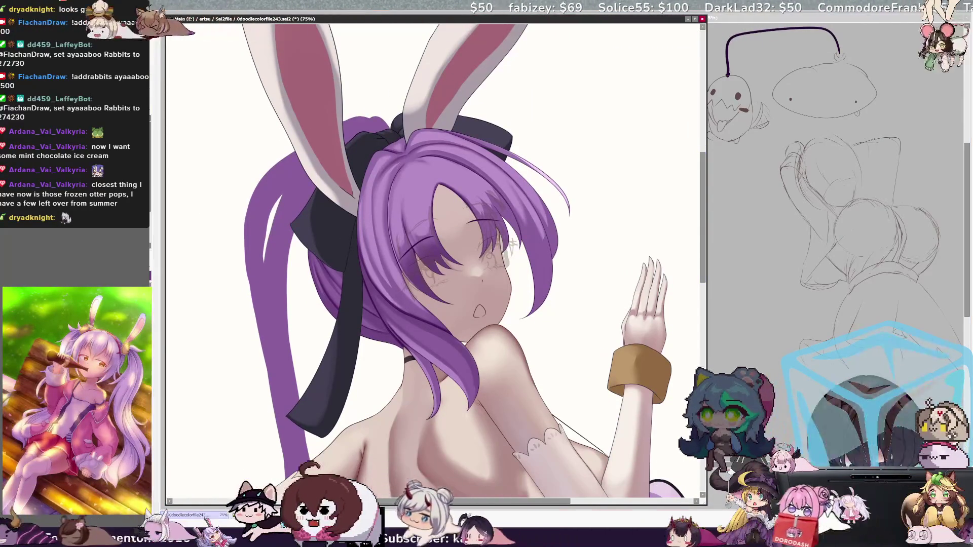
Darken the left edge of the purple hair with two strokes, then zoom out to 25%.
{"action": "key", "text": "Delete"}
{"action": "key", "text": "Delete"}
{"action": "key", "text": "Delete"}
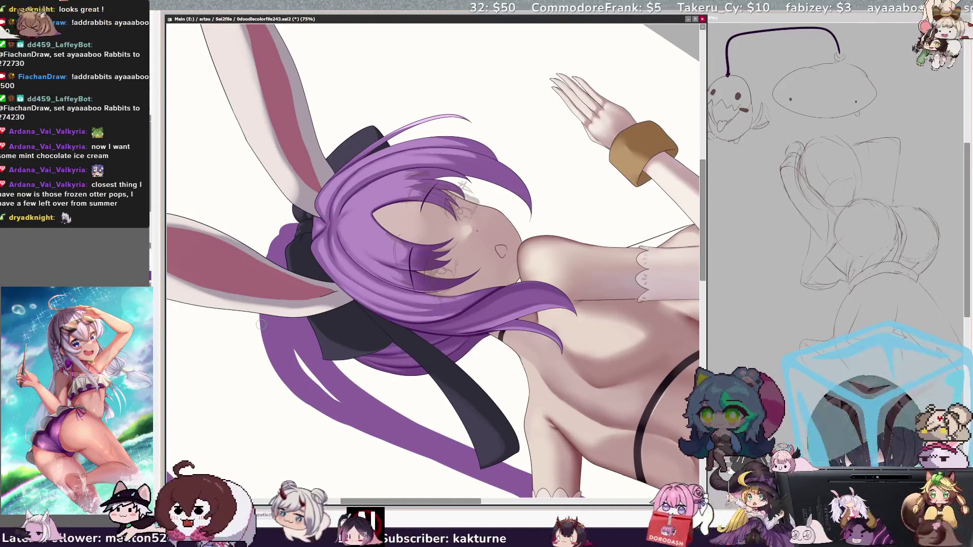
{"action": "key", "text": "Home"}
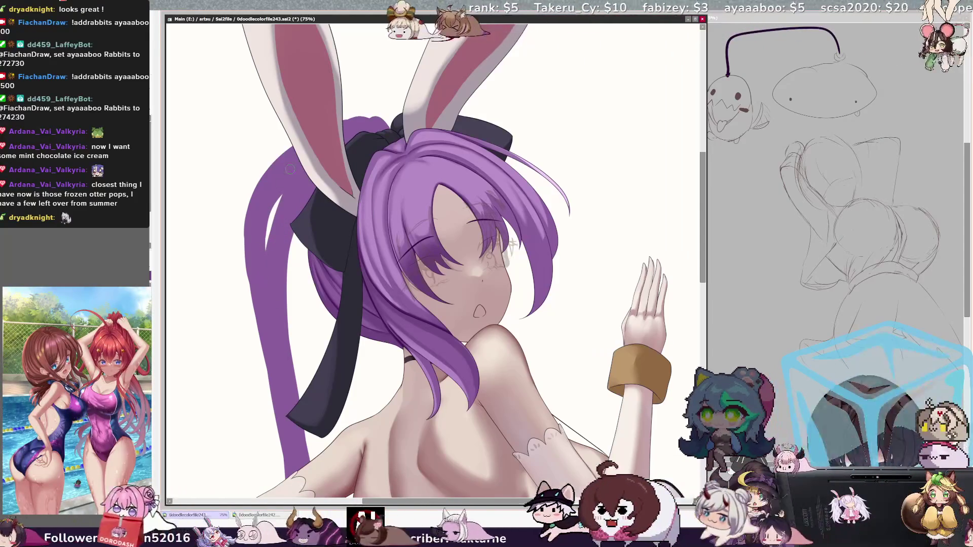
{"action": "left_click_drag", "start_coordinate": [248, 254], "coordinate": [247, 299]}
{"action": "left_click_drag", "start_coordinate": [243, 218], "coordinate": [253, 325]}
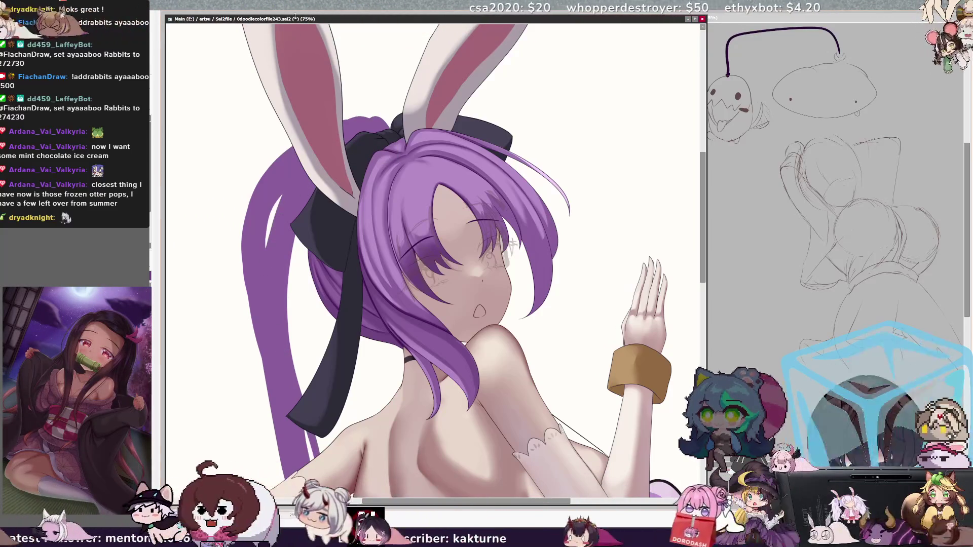
{"action": "key", "text": "minus"}
{"action": "key", "text": "minus"}
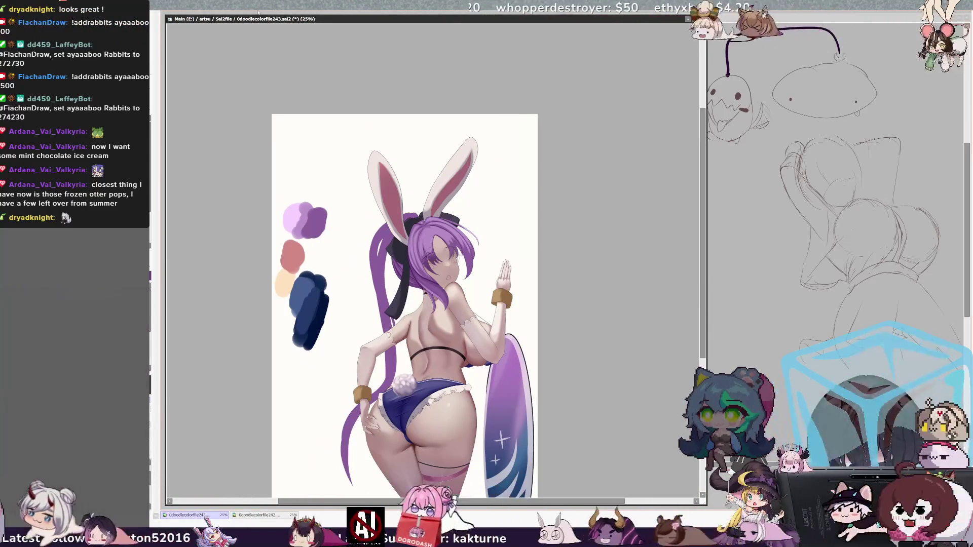
Check the drawing mirrored, zoom in to 50%, and flip the view back to normal.
{"action": "key", "text": "h"}
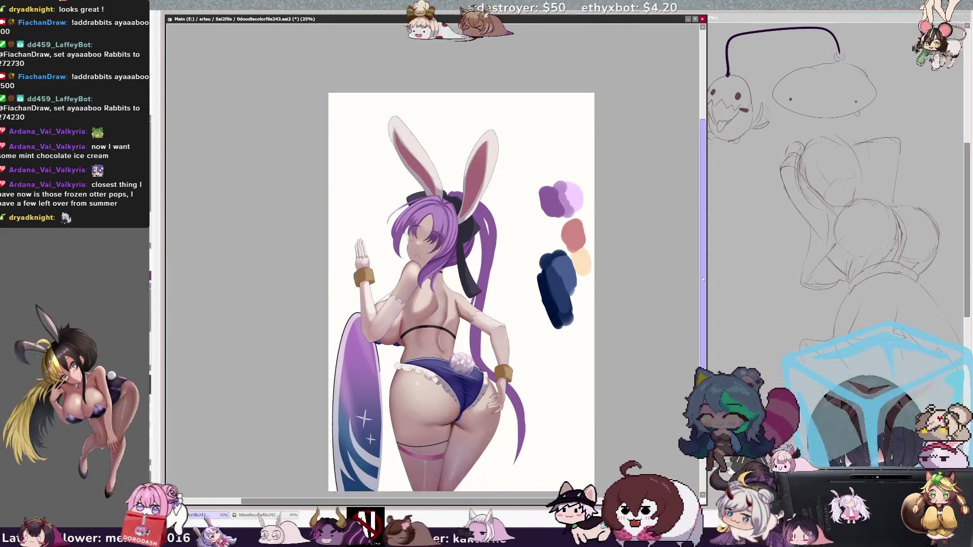
{"action": "key", "text": "plus"}
{"action": "key", "text": "plus"}
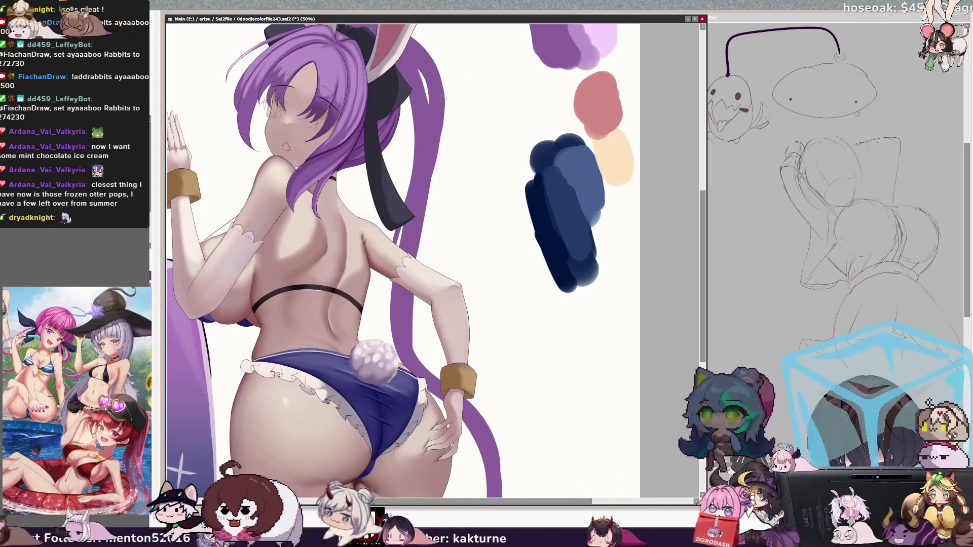
{"action": "key", "text": "h"}
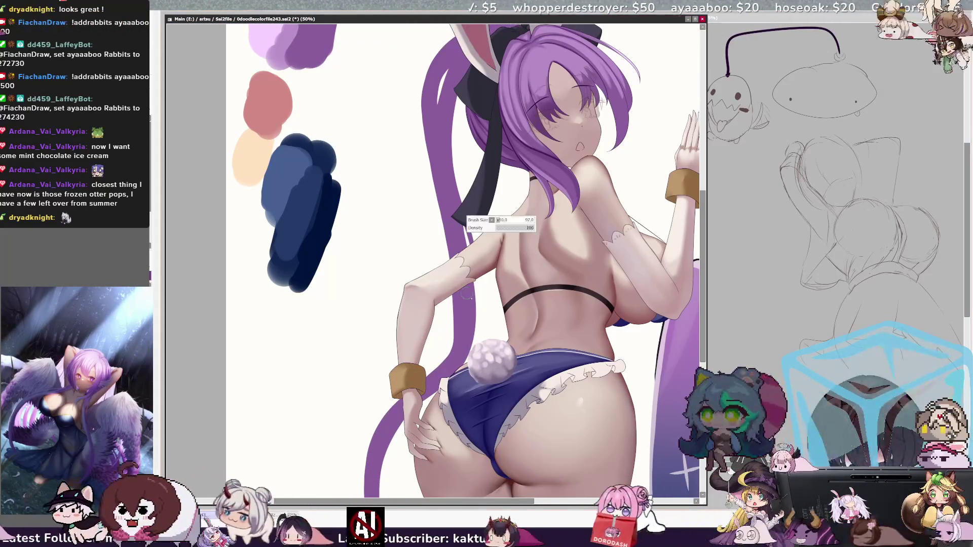
Set the brush to size 97 and widen the right purple hair strand in mirrored view.
{"action": "left_click_drag", "start_coordinate": [419, 113], "coordinate": [422, 112]}
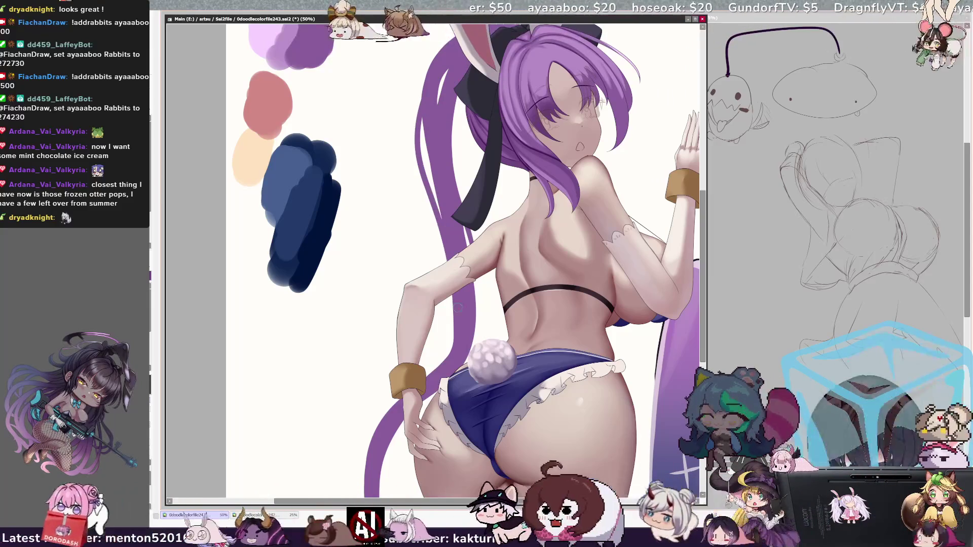
{"action": "key", "text": "h"}
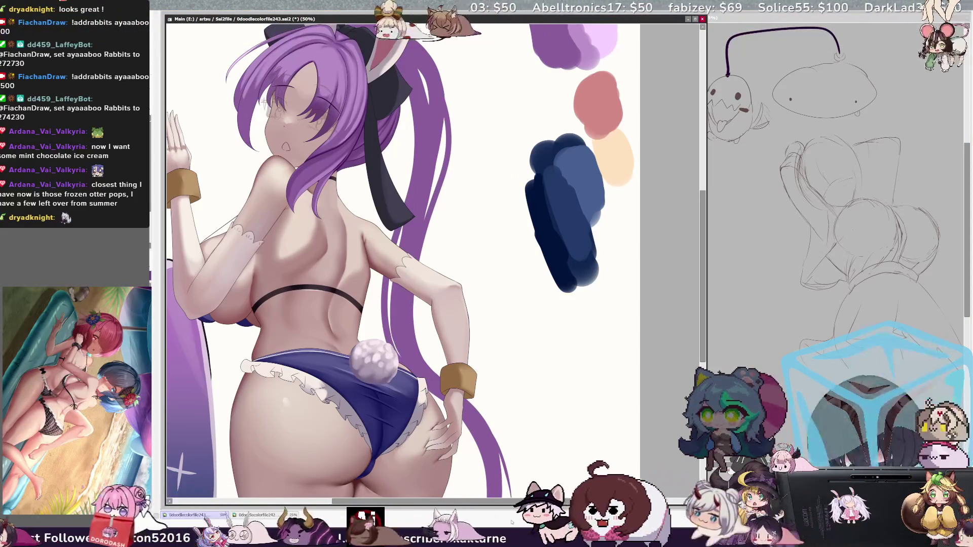
{"action": "scroll", "coordinate": [539, 323], "scroll_direction": "down", "scroll_amount": 5}
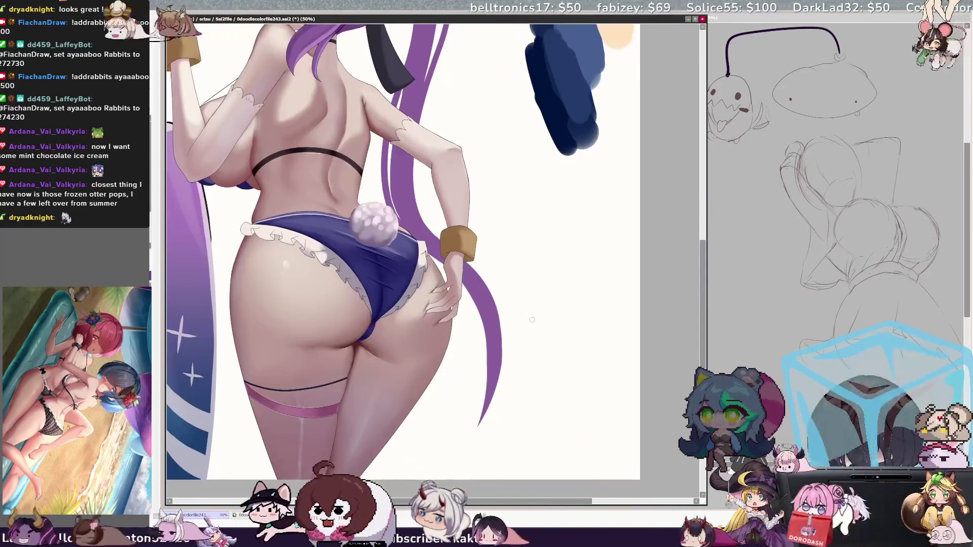
{"action": "left_click_drag", "start_coordinate": [491, 289], "coordinate": [505, 402]}
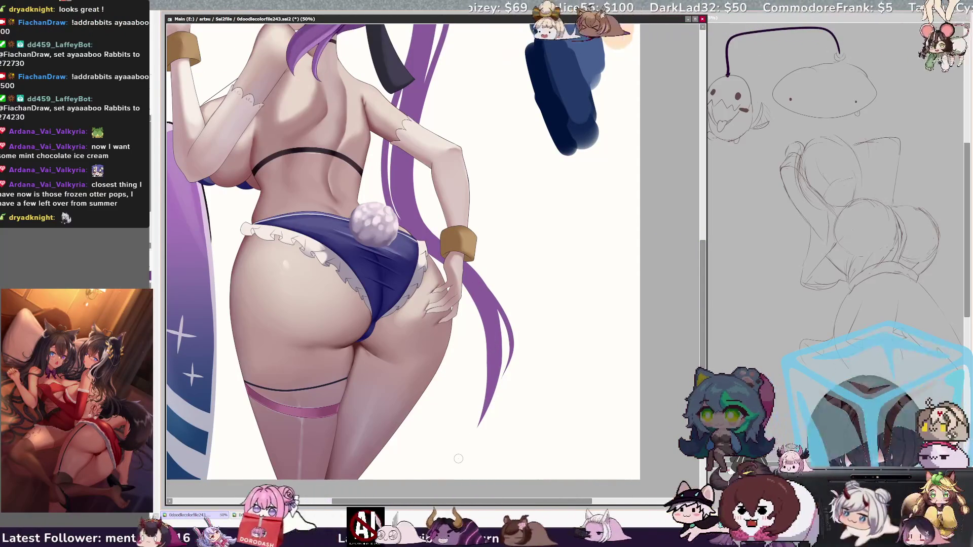
Flip the view back, tilt it about 30°, and extend the purple hair strand's tip.
{"action": "key", "text": "h"}
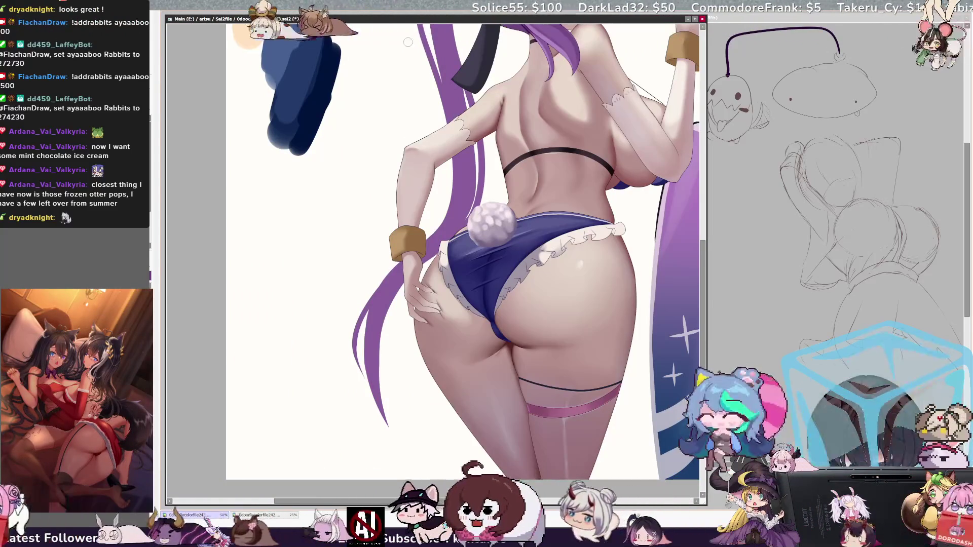
{"action": "key", "text": "Delete"}
{"action": "key", "text": "Delete"}
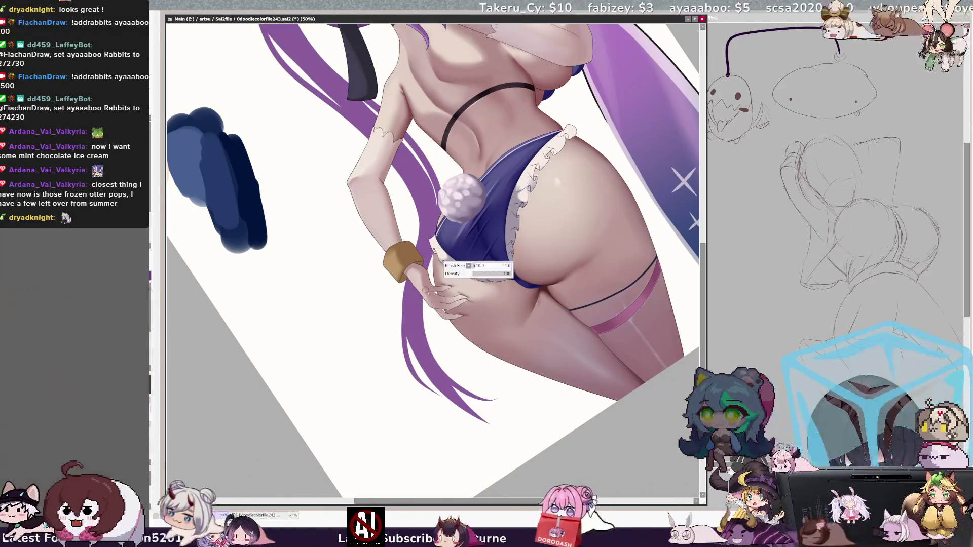
{"action": "left_click_drag", "start_coordinate": [424, 299], "coordinate": [504, 410]}
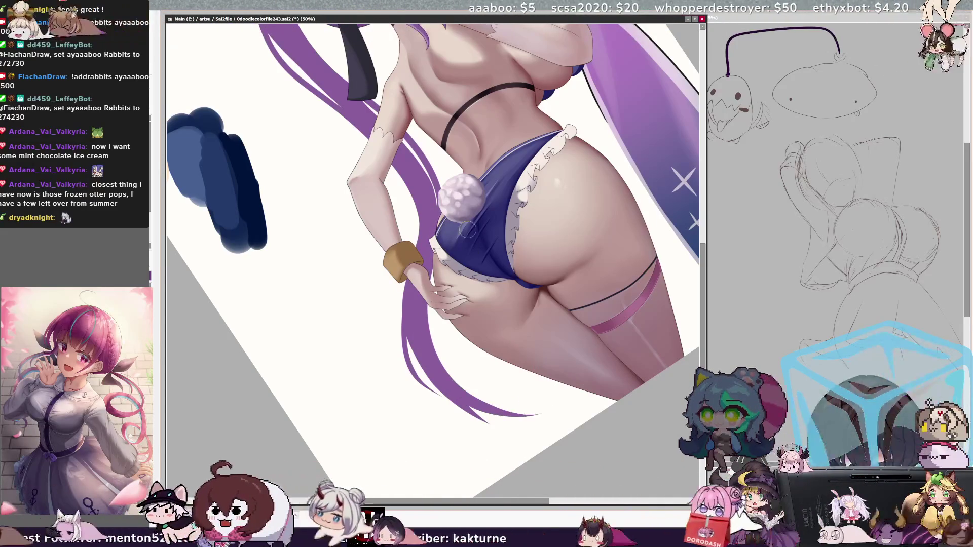
Check the painting mirrored, return the view upright, and zoom out to 25%.
{"action": "key", "text": "Home"}
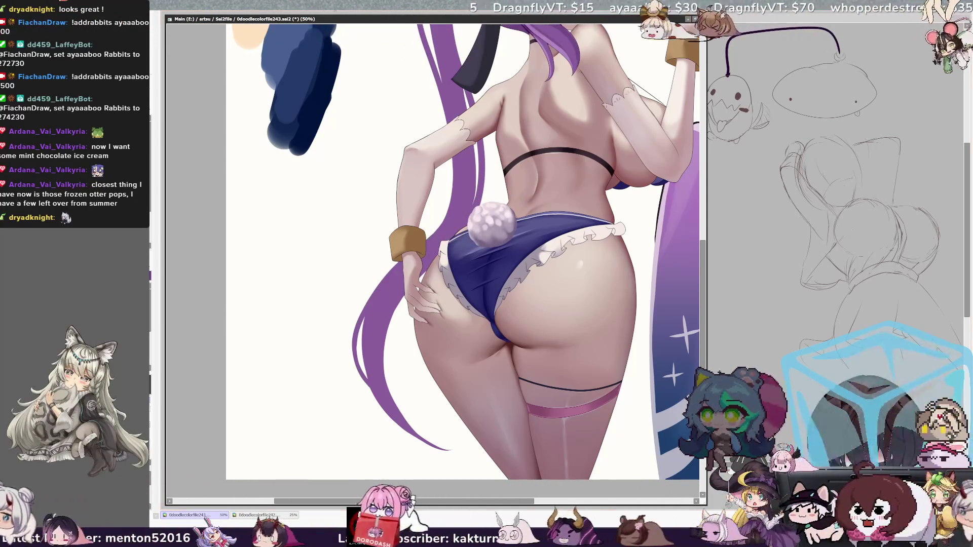
{"action": "key", "text": "Delete"}
{"action": "key", "text": "Delete"}
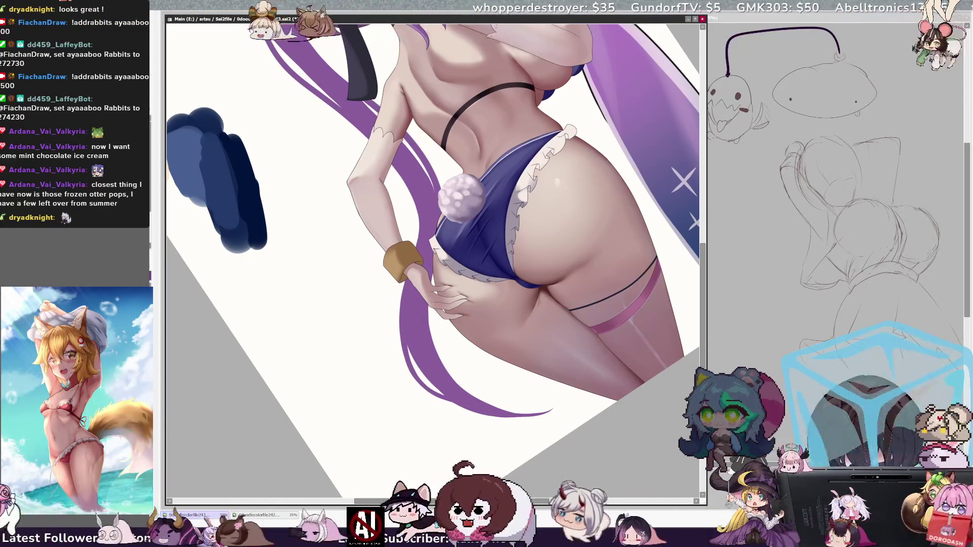
{"action": "key", "text": "h"}
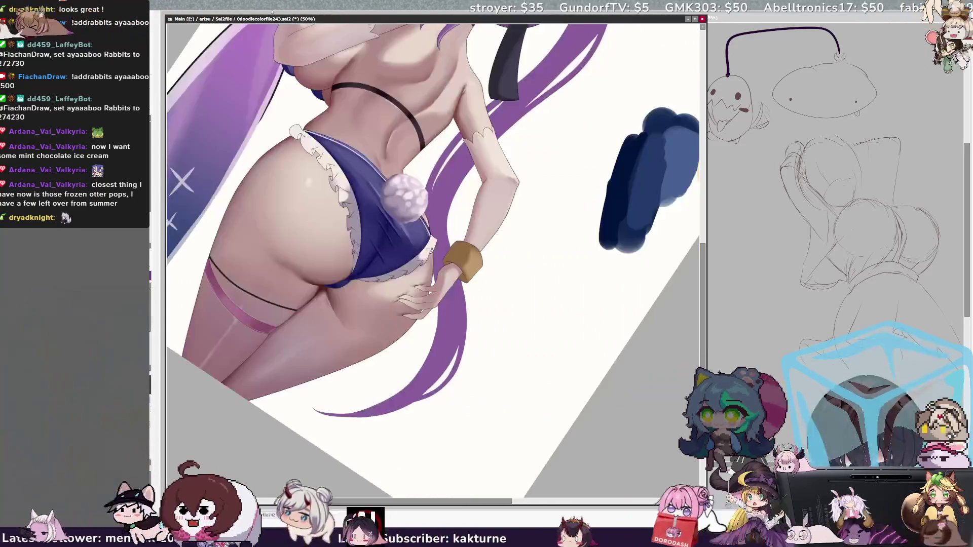
{"action": "key", "text": "h"}
{"action": "key", "text": "Home"}
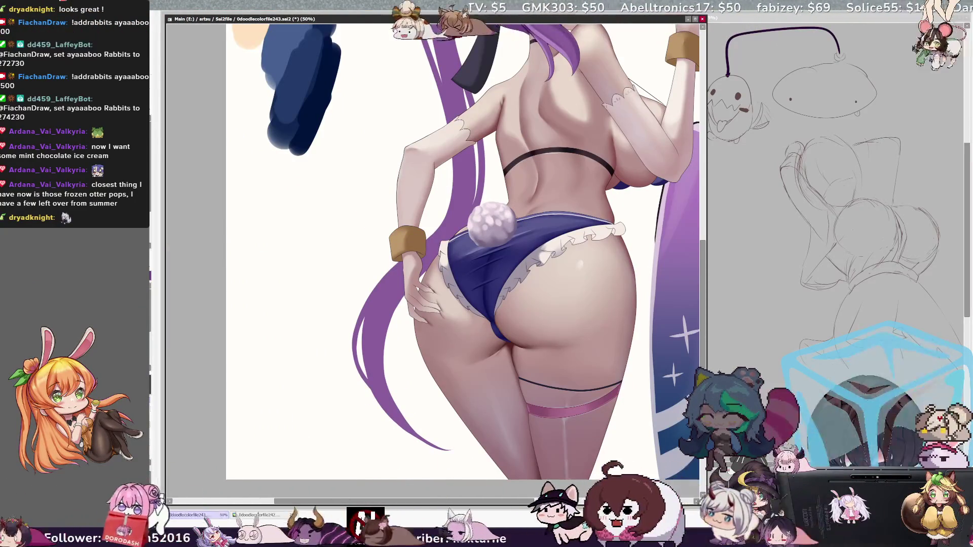
{"action": "key", "text": "minus"}
{"action": "key", "text": "minus"}
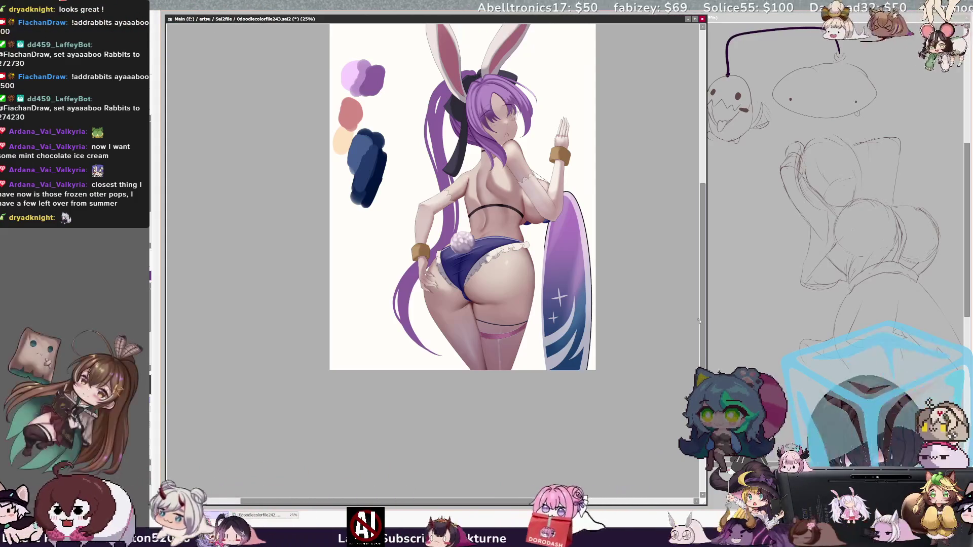
Check the mirrored view, then reshape and lengthen the lower purple ponytail strand.
{"action": "scroll", "coordinate": [706, 275], "scroll_direction": "up", "scroll_amount": 3}
{"action": "key", "text": "h"}
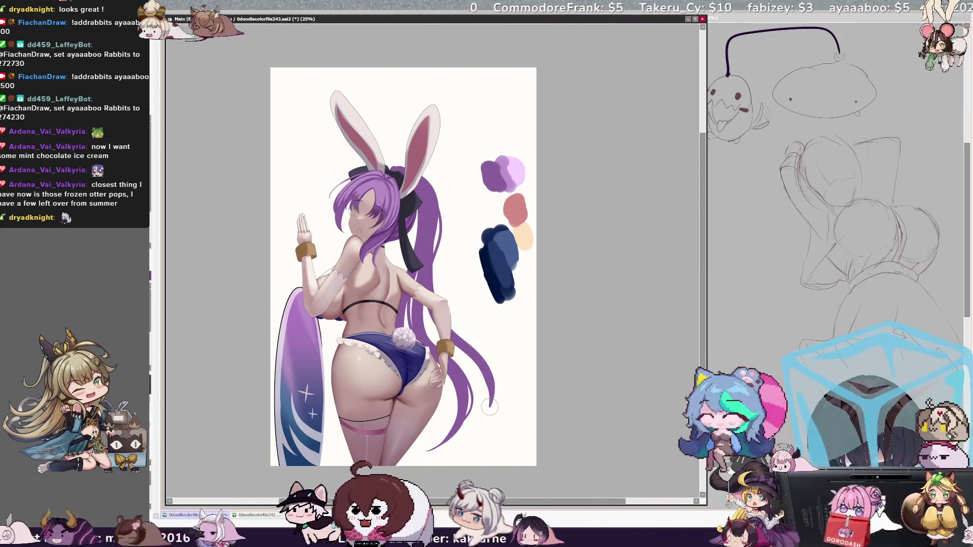
{"action": "key", "text": "h"}
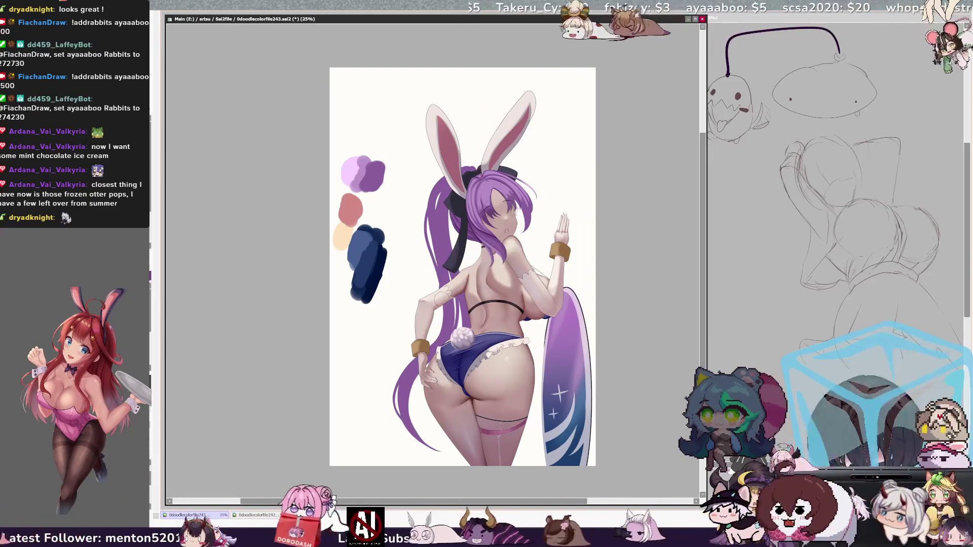
{"action": "left_click_drag", "start_coordinate": [374, 398], "coordinate": [388, 431]}
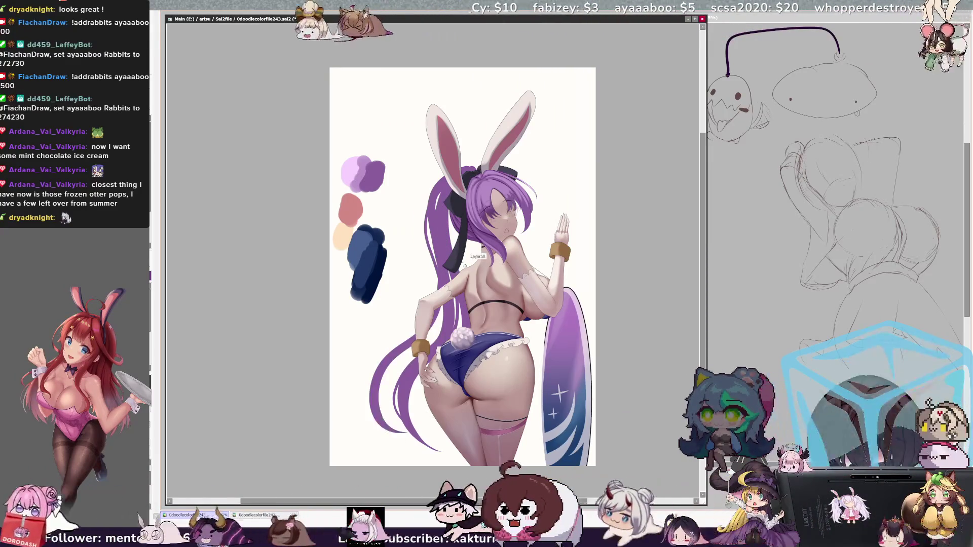
{"action": "left_click_drag", "start_coordinate": [378, 350], "coordinate": [391, 431]}
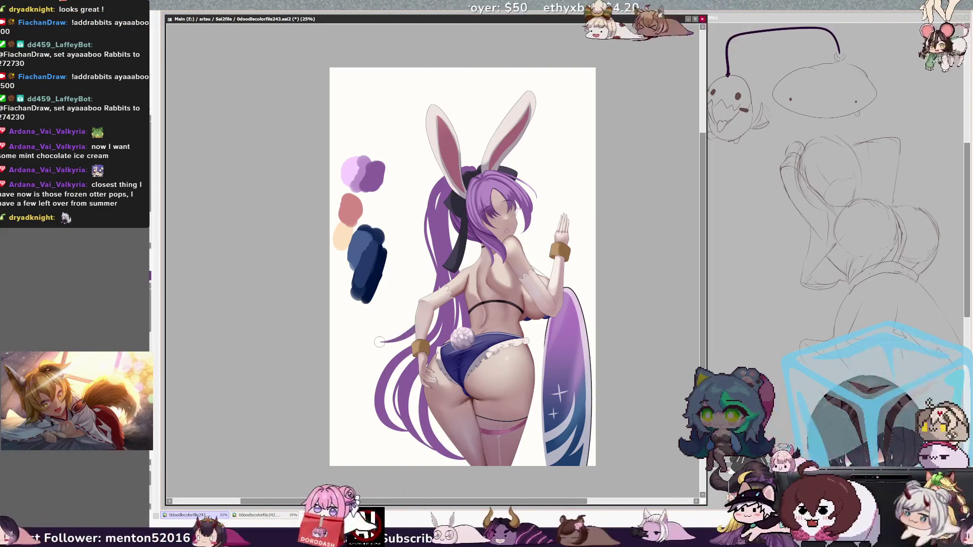
Try an extra curving hair strand in mirrored view, undo it, and tilt the view slightly.
{"action": "key", "text": "h"}
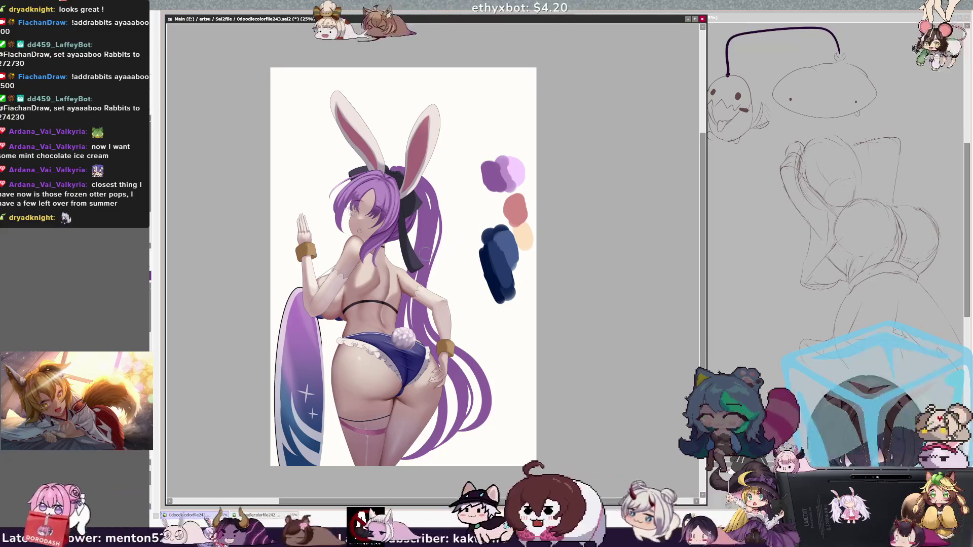
{"action": "left_click_drag", "start_coordinate": [449, 310], "coordinate": [497, 369]}
{"action": "key", "text": "ctrl+z"}
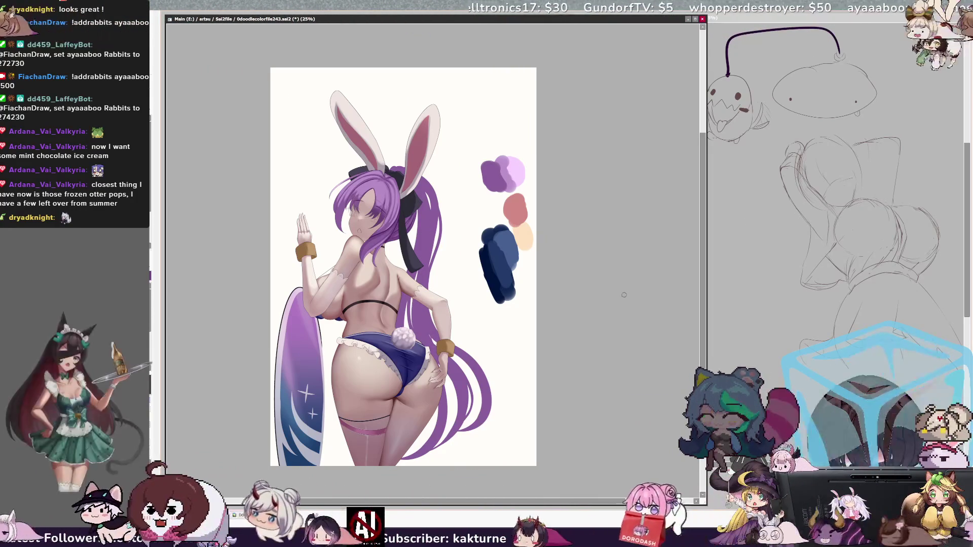
{"action": "key", "text": "Delete"}
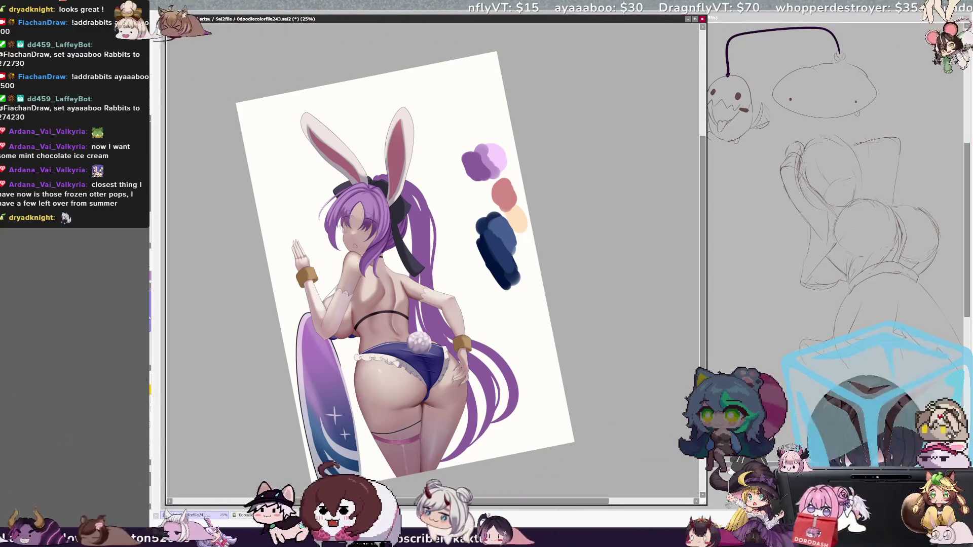
Shrink the brush from 47 to 10, zoom in to 33.3%, and tilt the view further.
{"action": "key", "text": "bracketright"}
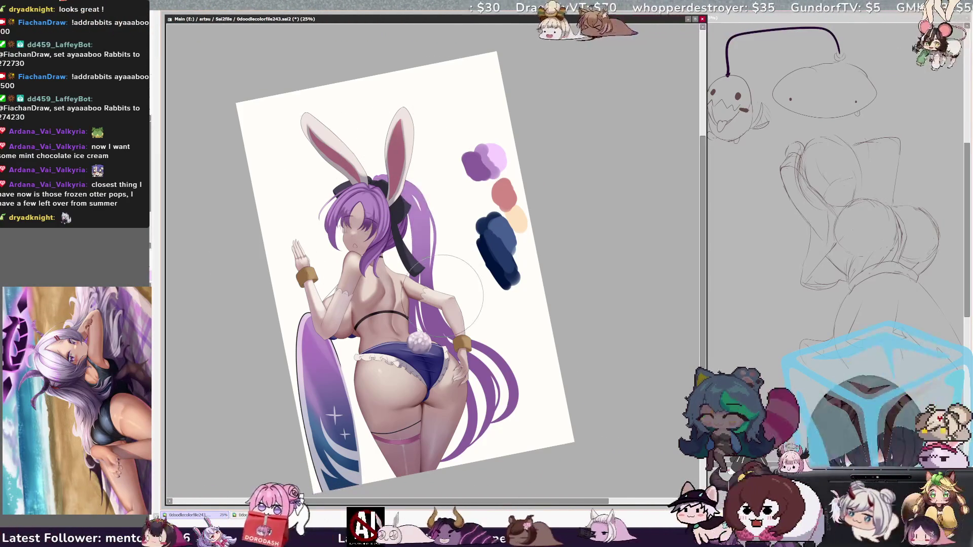
{"action": "key", "text": "bracketleft"}
{"action": "key", "text": "bracketleft"}
{"action": "key", "text": "bracketleft"}
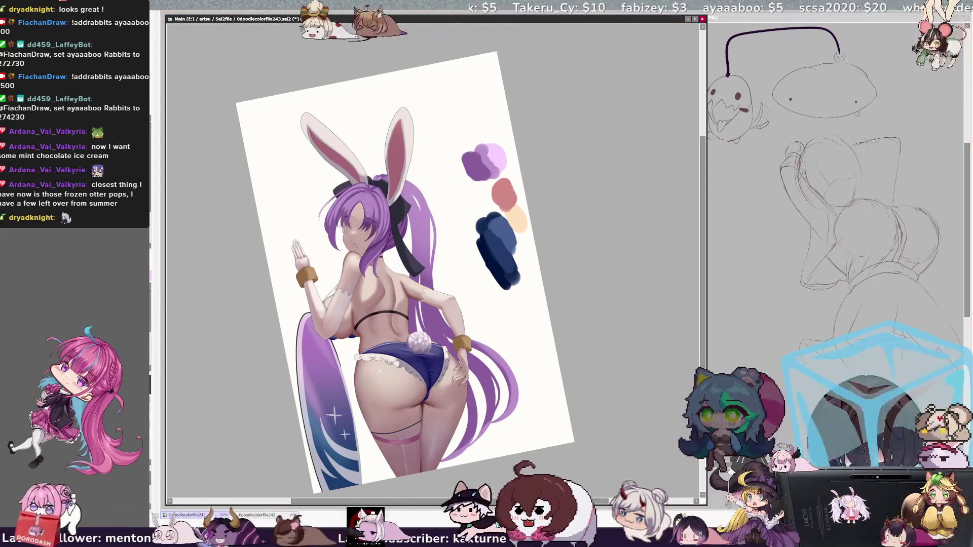
{"action": "key", "text": "ctrl+plus"}
{"action": "key", "text": "Delete"}
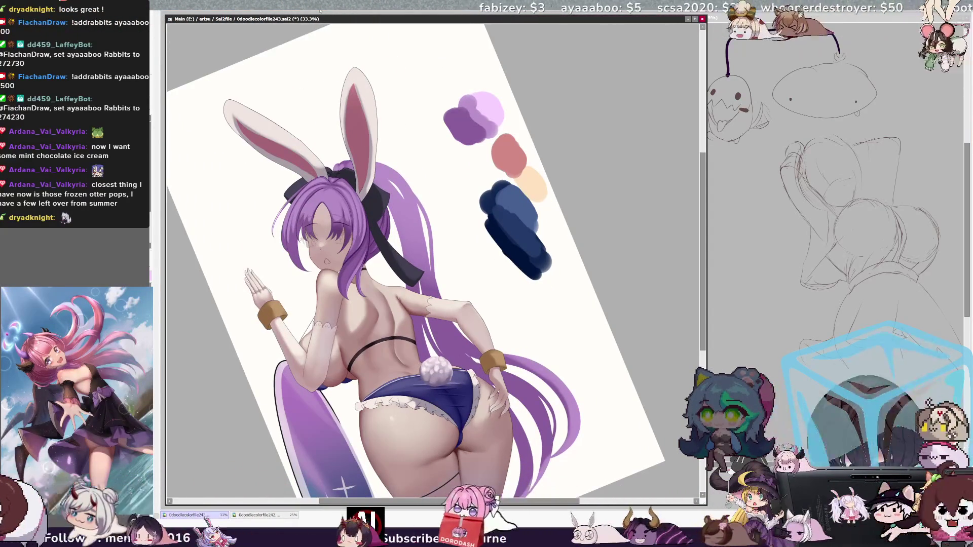
Zoom in, rotate the figure upright, and set the brush to size 53.0.
{"action": "key", "text": "ctrl+plus"}
{"action": "key", "text": "ctrl+plus"}
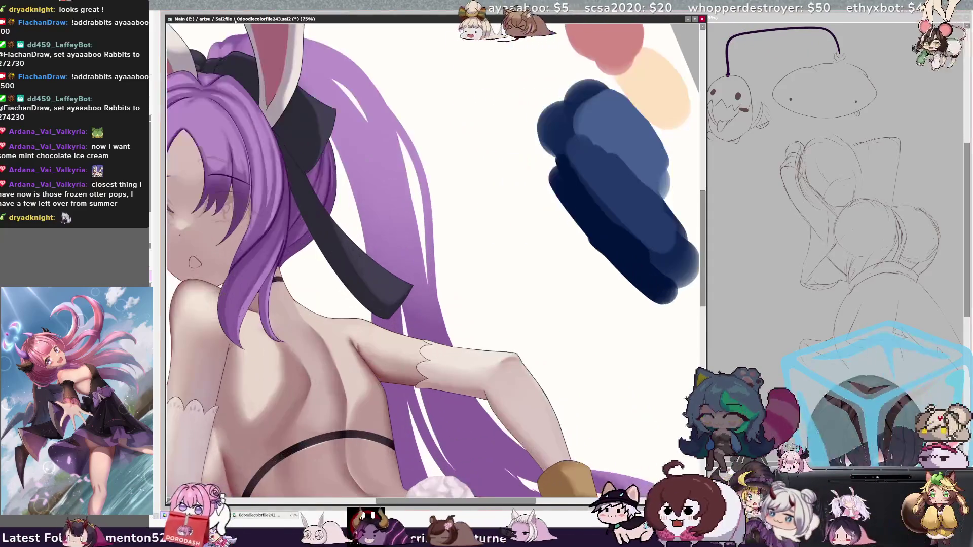
{"action": "key", "text": "End"}
{"action": "key", "text": "End"}
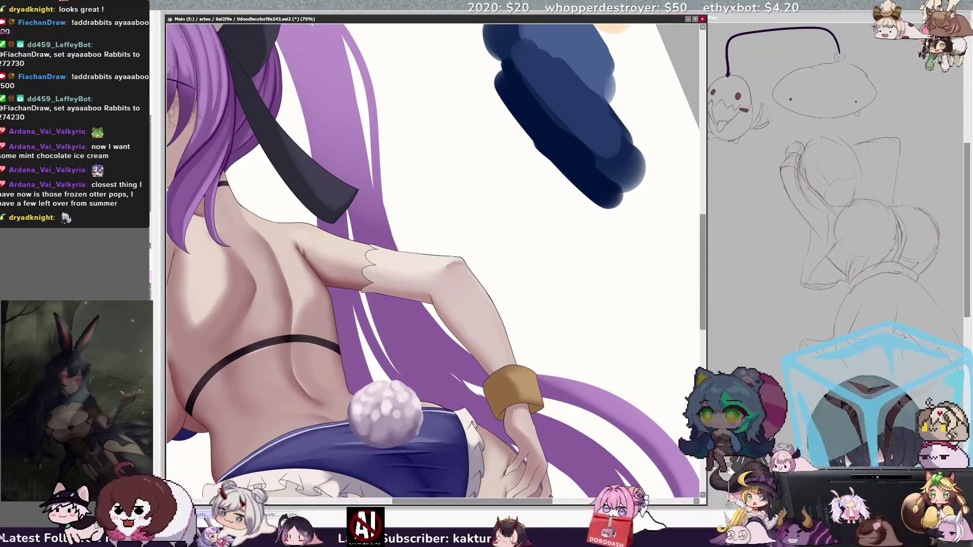
{"action": "key", "text": "Page_Down"}
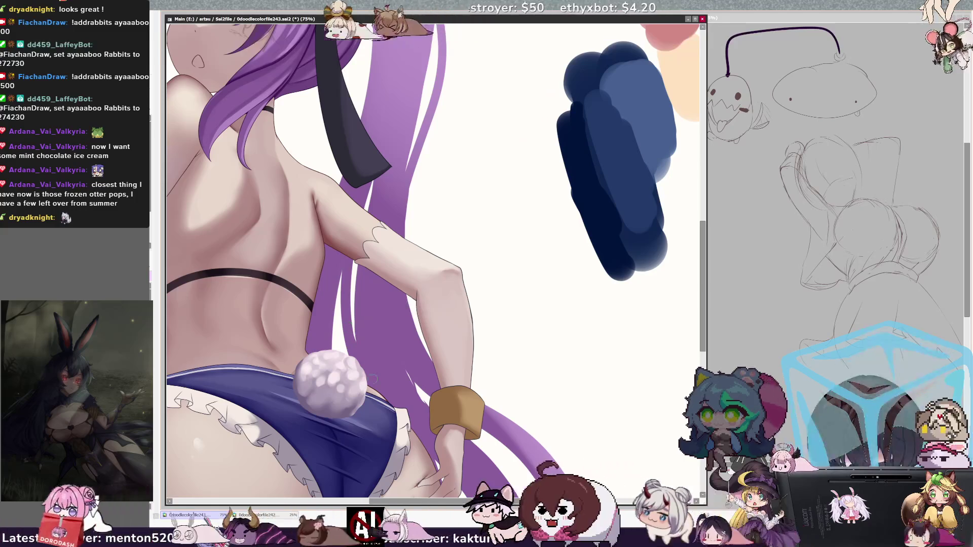
{"action": "key", "text": "bracketright"}
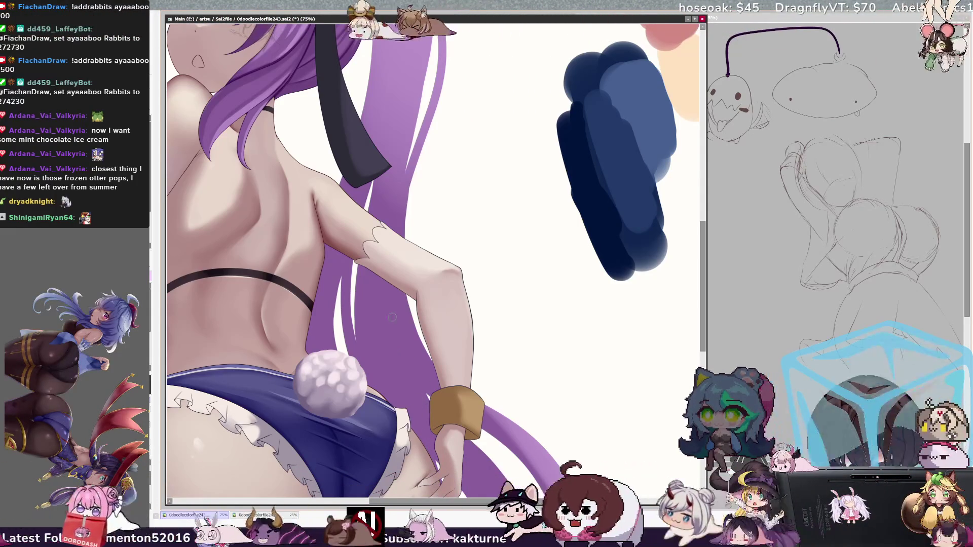
{"action": "left_click_drag", "start_coordinate": [400, 208], "coordinate": [407, 176]}
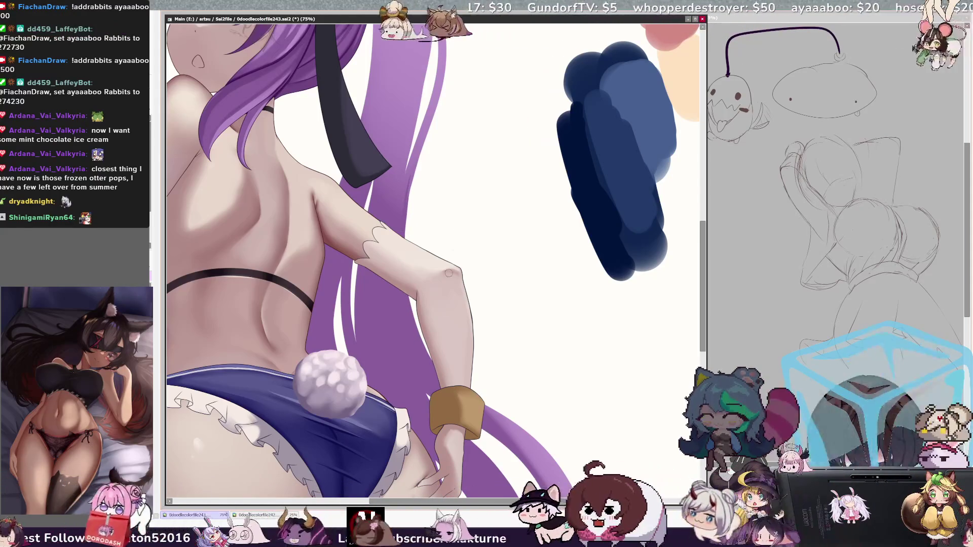
{"action": "scroll", "coordinate": [445, 296], "scroll_direction": "up", "scroll_amount": 5}
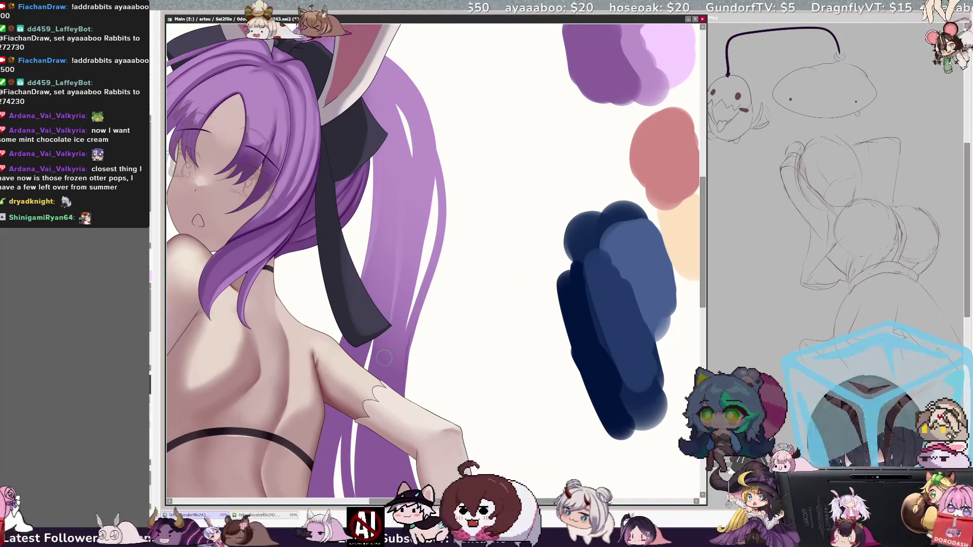
Pan to show both bunny ears and zoom out to 33.3% to see the whole figure.
{"action": "left_click_drag", "start_coordinate": [355, 253], "coordinate": [451, 353]}
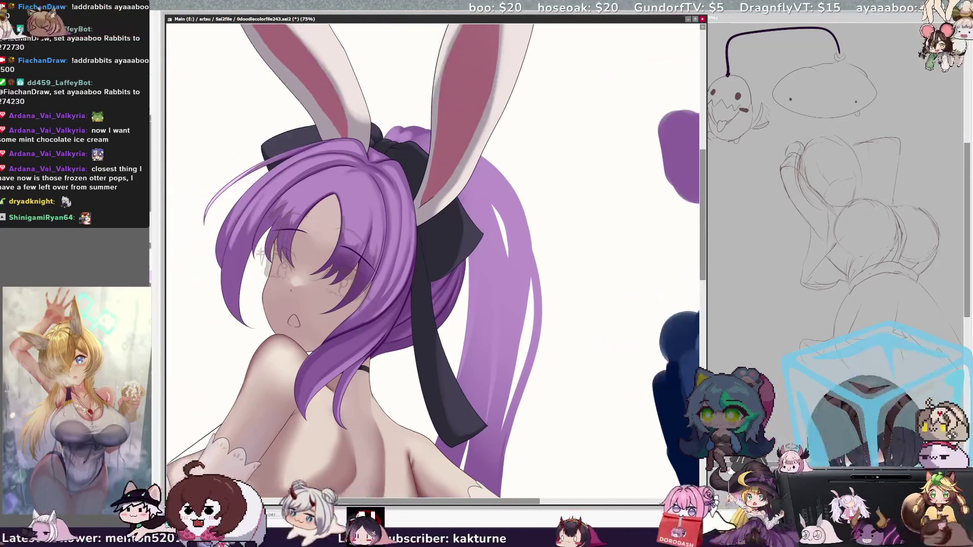
{"action": "key", "text": "minus"}
{"action": "key", "text": "minus"}
{"action": "key", "text": "minus"}
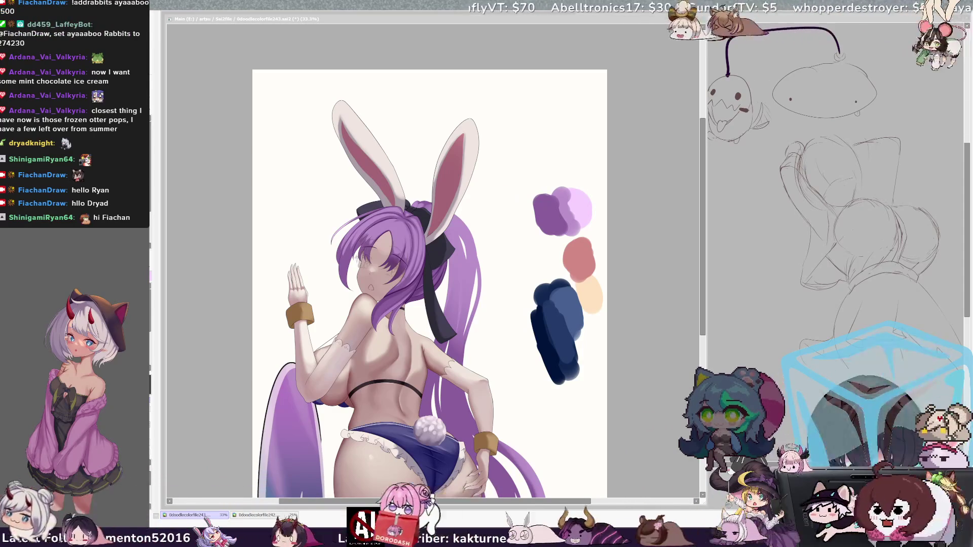
Check which layer a spot on the upper canvas belongs to.
{"action": "scroll", "coordinate": [453, 85], "scroll_direction": "down", "scroll_amount": 2}
{"action": "scroll", "coordinate": [454, 84], "scroll_direction": "up", "scroll_amount": 1}
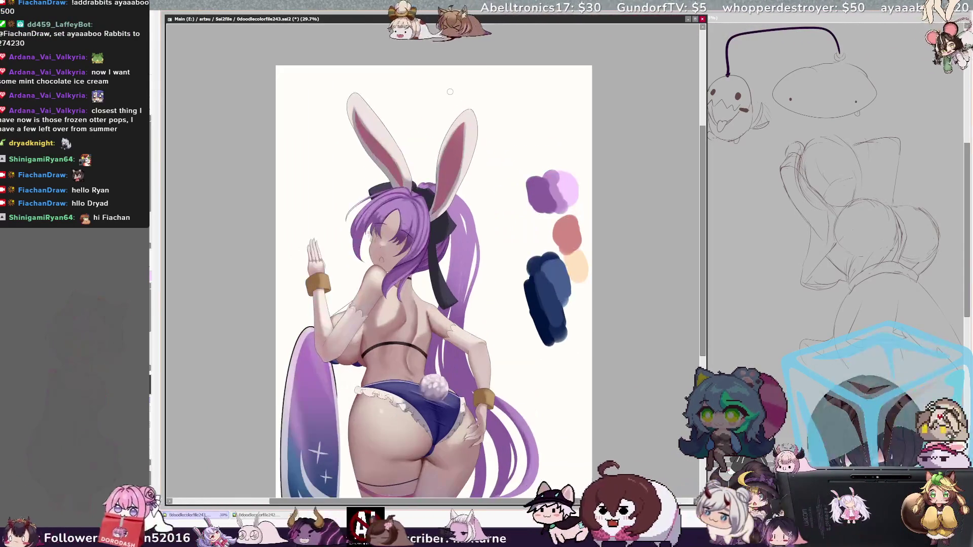
{"action": "left_click", "coordinate": [455, 86], "text": "ctrl"}
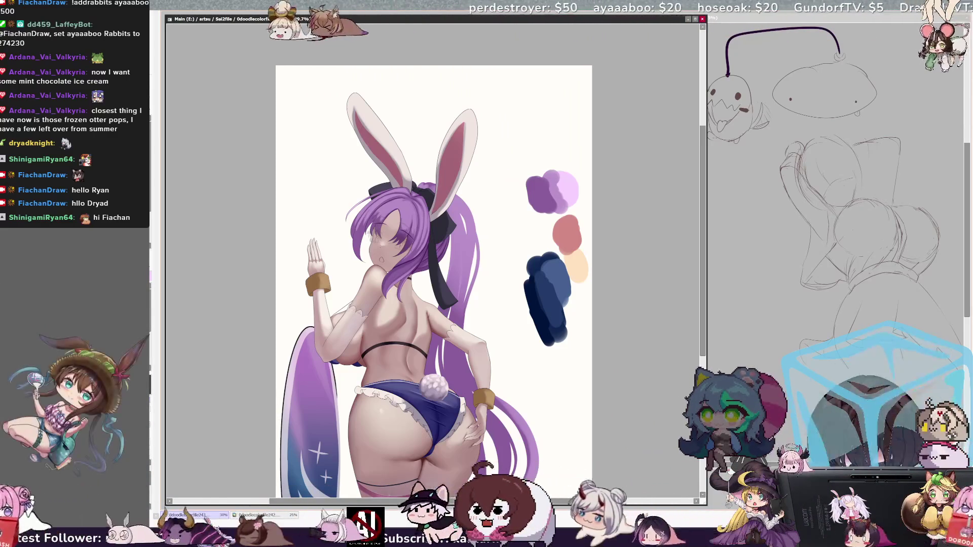
Tilt the canvas view counter-clockwise and zoom to 50% on the upper body.
{"action": "key", "text": "Delete"}
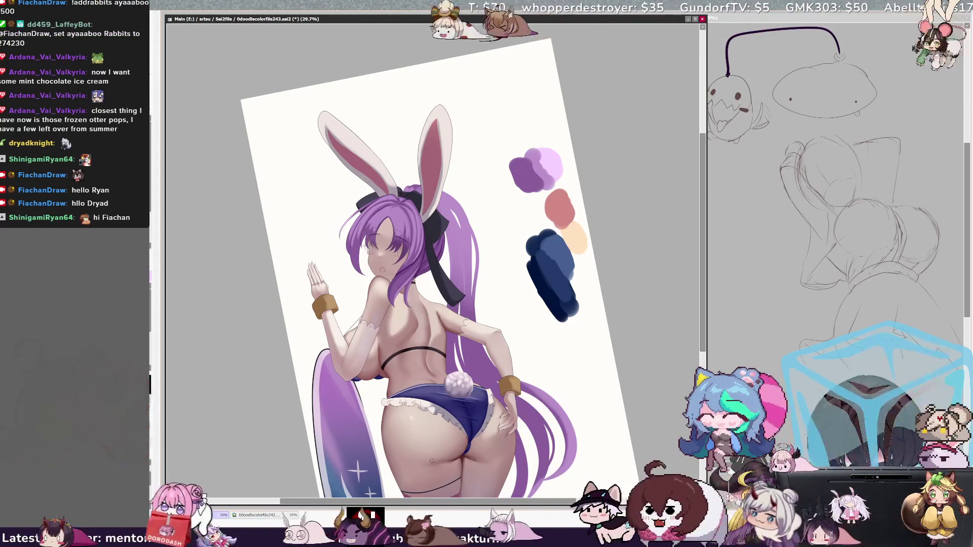
{"action": "left_click_drag", "start_coordinate": [414, 504], "coordinate": [410, 504]}
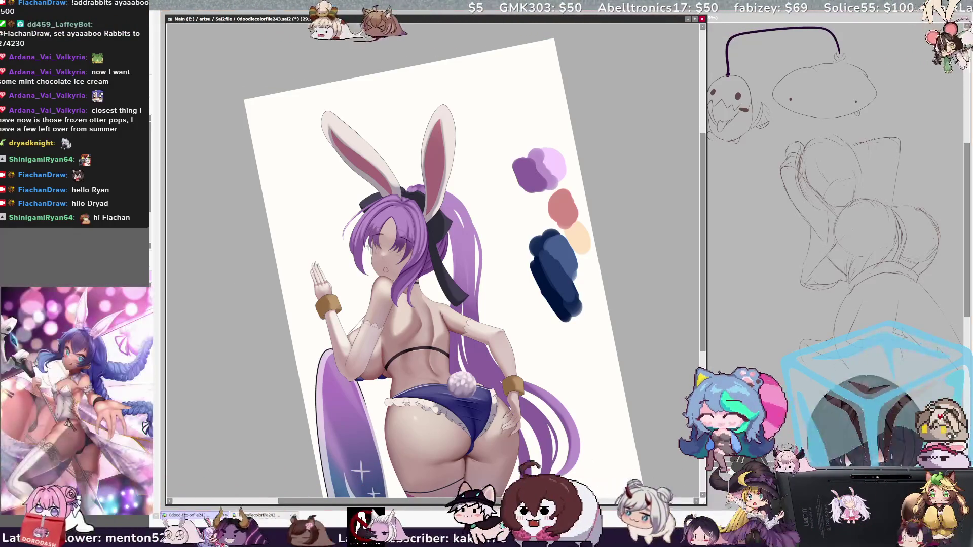
{"action": "key", "text": "ctrl+plus"}
{"action": "key", "text": "ctrl+plus"}
{"action": "key", "text": "ctrl+plus"}
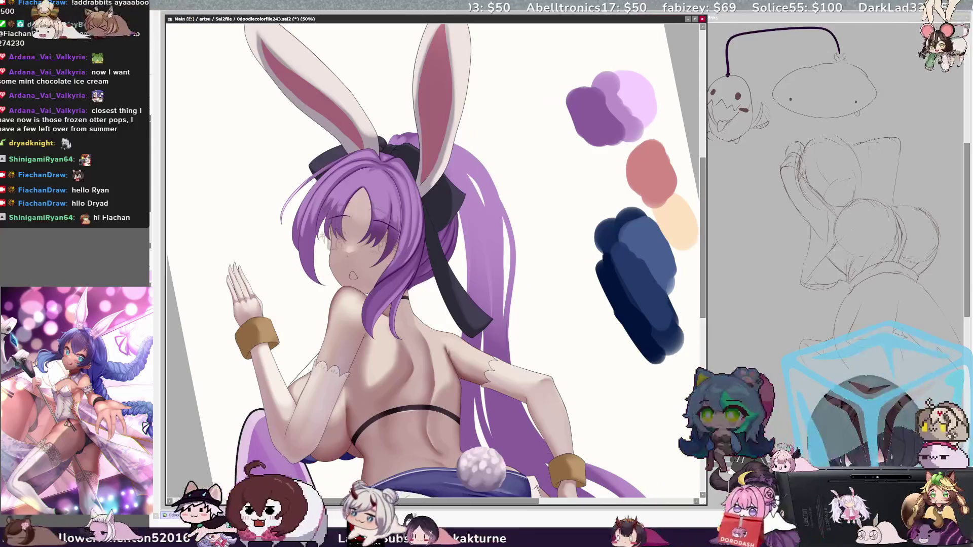
Check the layer under the figure's back, then zoom to 75% on the back and shoulders.
{"action": "scroll", "coordinate": [436, 253], "scroll_direction": "down", "scroll_amount": 3}
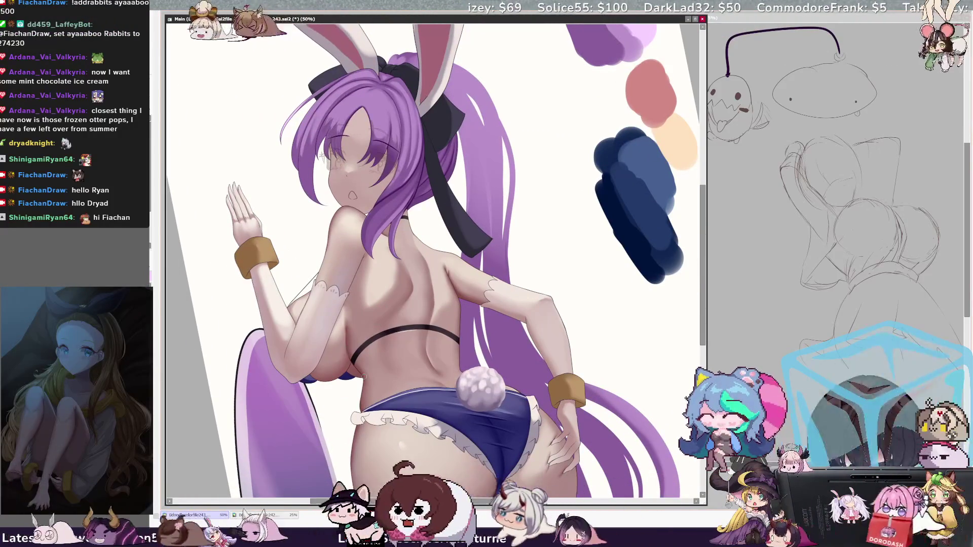
{"action": "left_click", "coordinate": [354, 365], "text": "ctrl+shift"}
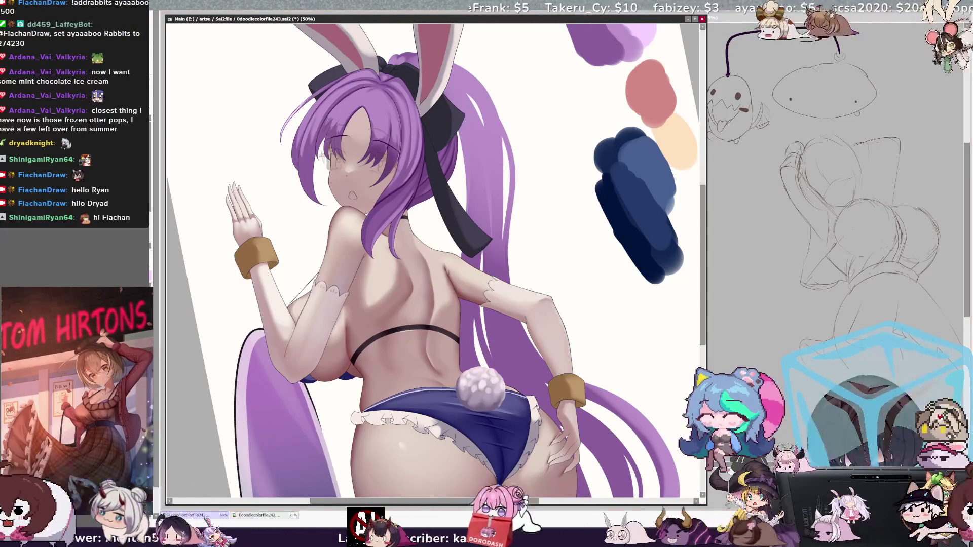
{"action": "key", "text": "ctrl+plus"}
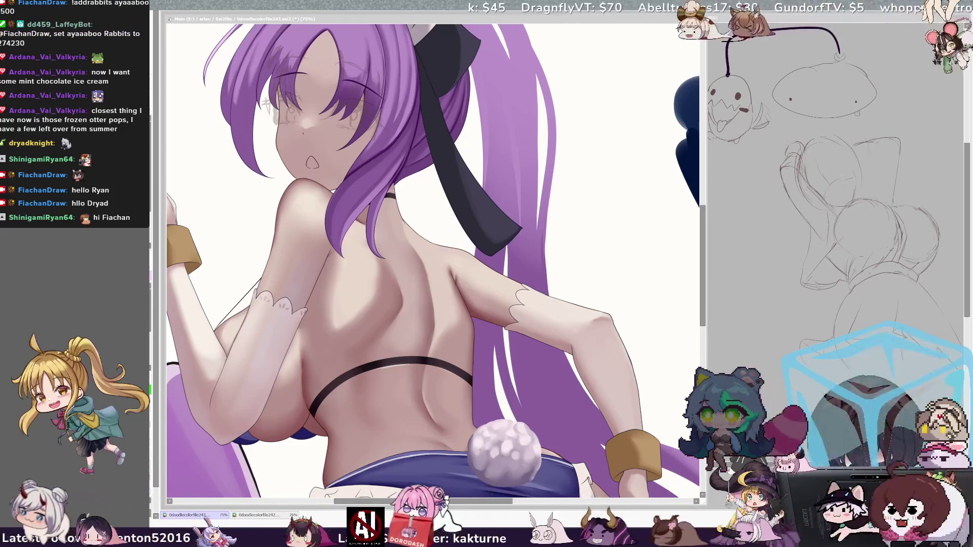
Pan toward the shoulders, rotate the view to angle the arm, and zoom to 150% on the forearm.
{"action": "left_click", "coordinate": [421, 271]}
{"action": "left_click_drag", "start_coordinate": [420, 272], "coordinate": [441, 257]}
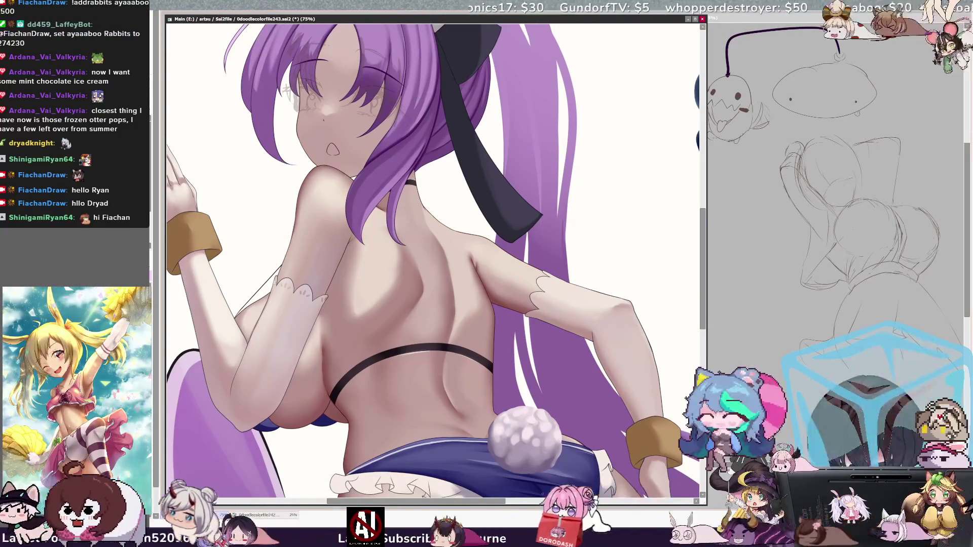
{"action": "left_click_drag", "start_coordinate": [516, 505], "coordinate": [523, 502]}
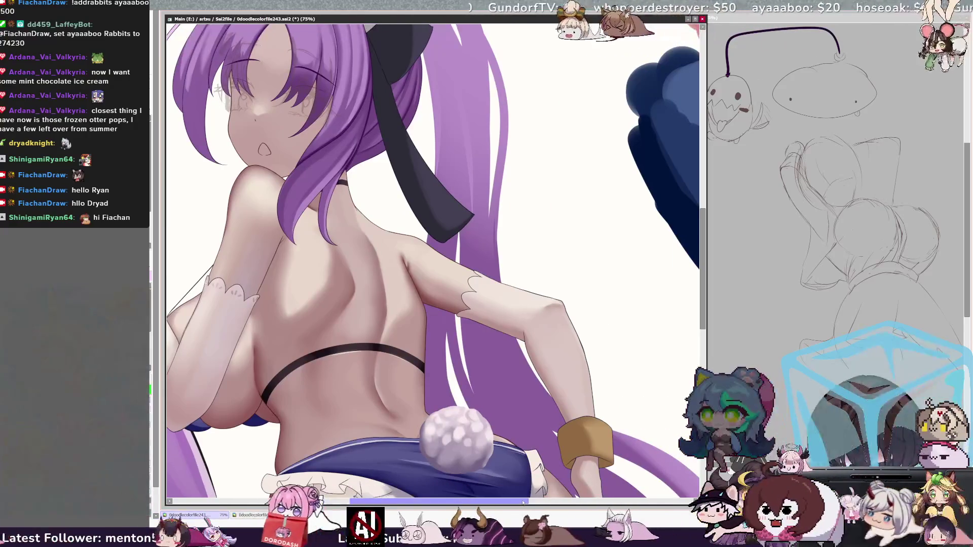
{"action": "mouse_move", "coordinate": [357, 26]}
{"action": "left_mouse_down"}
{"action": "mouse_move", "coordinate": [583, 86]}
{"action": "mouse_move", "coordinate": [706, 297]}
{"action": "left_mouse_up"}
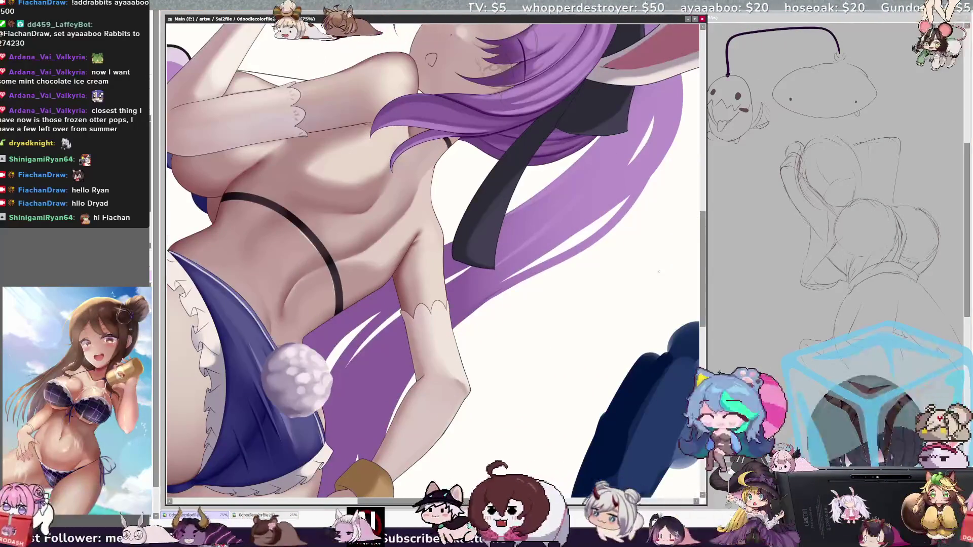
{"action": "scroll", "coordinate": [706, 296], "scroll_direction": "down", "scroll_amount": 2}
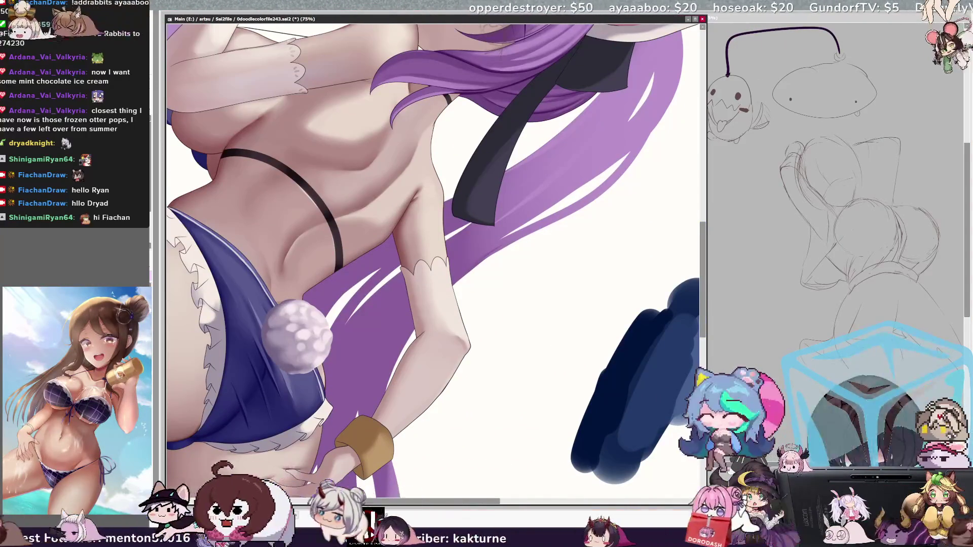
{"action": "key", "text": "ctrl+plus"}
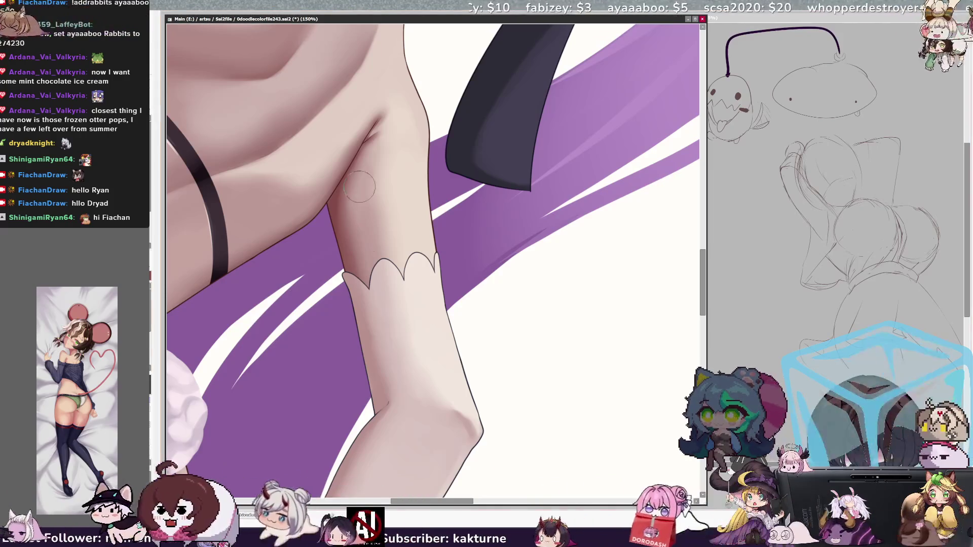
Paint pink blush marks on the arm cuff with a smaller brush, then zoom out to 50% and straighten the view.
{"action": "left_click_drag", "start_coordinate": [375, 268], "coordinate": [383, 268]}
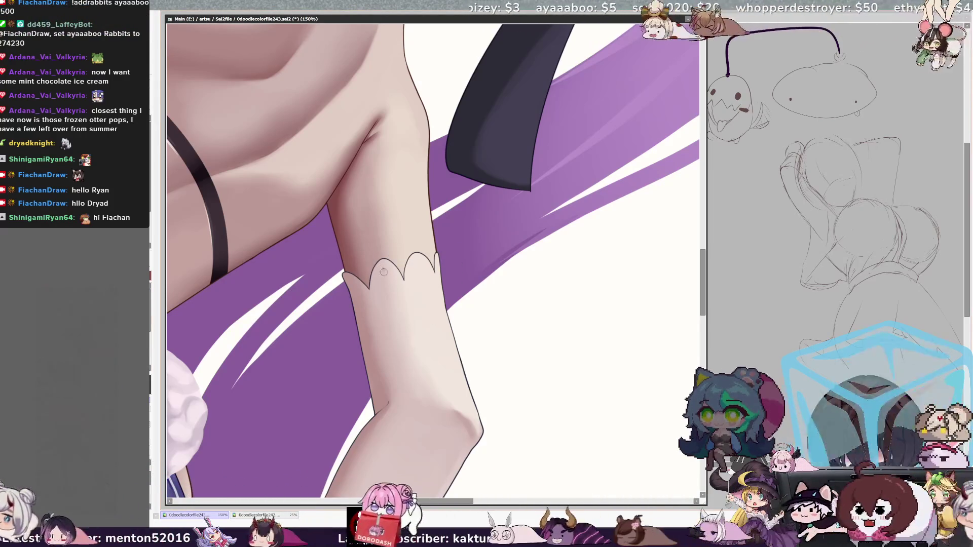
{"action": "left_click_drag", "start_coordinate": [384, 273], "coordinate": [395, 275]}
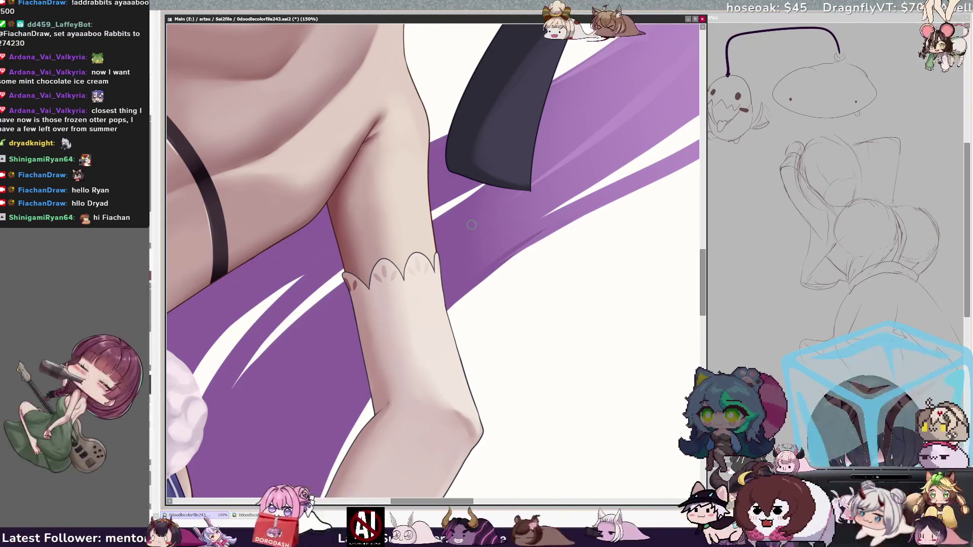
{"action": "key", "text": "minus"}
{"action": "key", "text": "minus"}
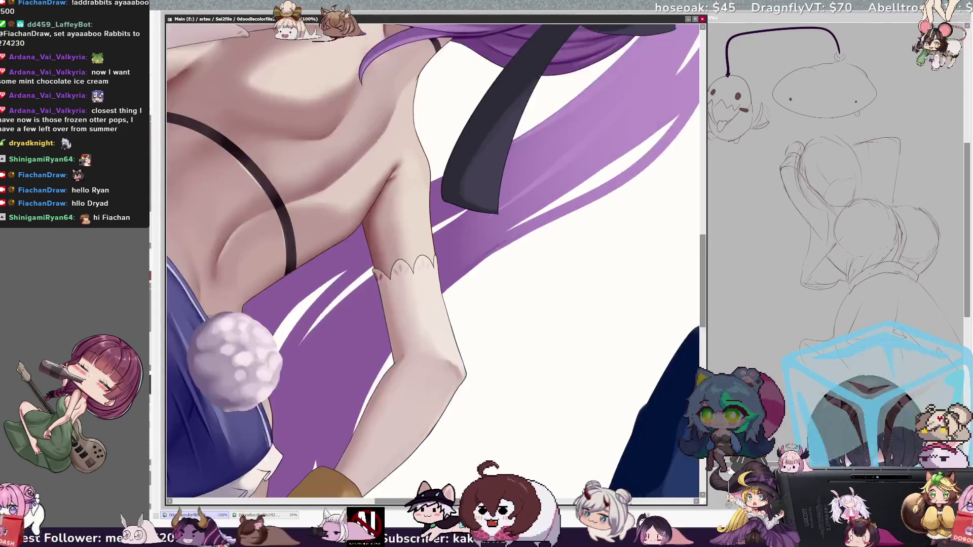
{"action": "key", "text": "Home"}
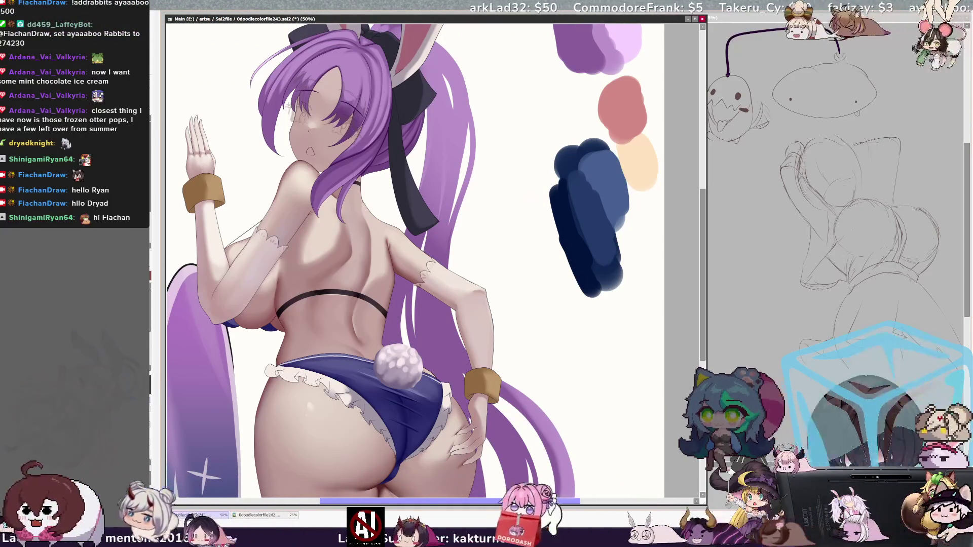
Resize the brush down to 10 while painting the arm, then turn the view about 30° counterclockwise.
{"action": "left_click_drag", "start_coordinate": [494, 501], "coordinate": [485, 494]}
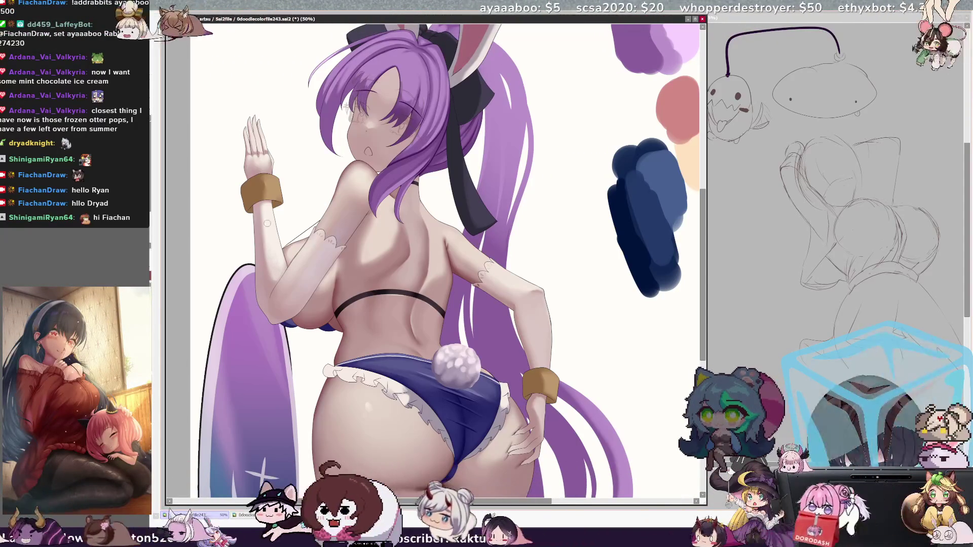
{"action": "key", "text": "bracketright"}
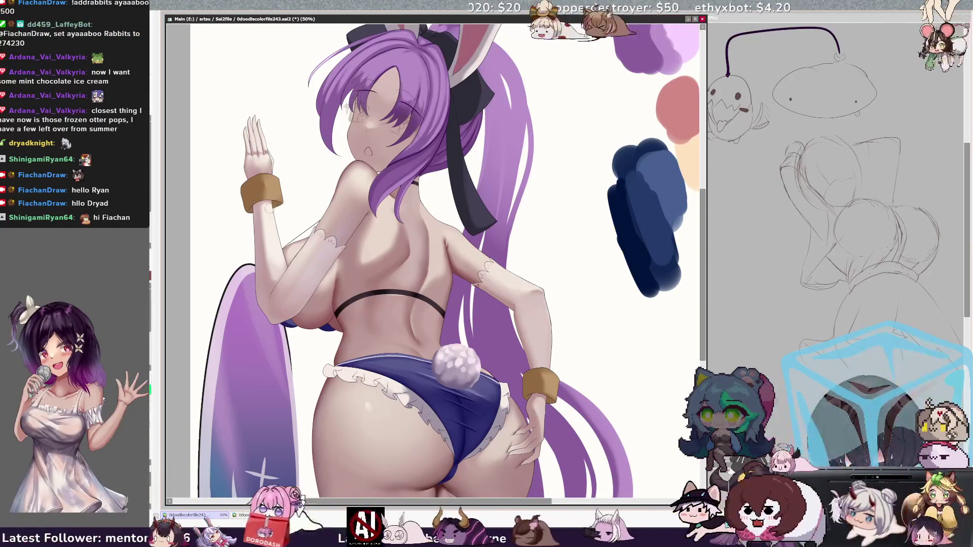
{"action": "key", "text": "bracketright"}
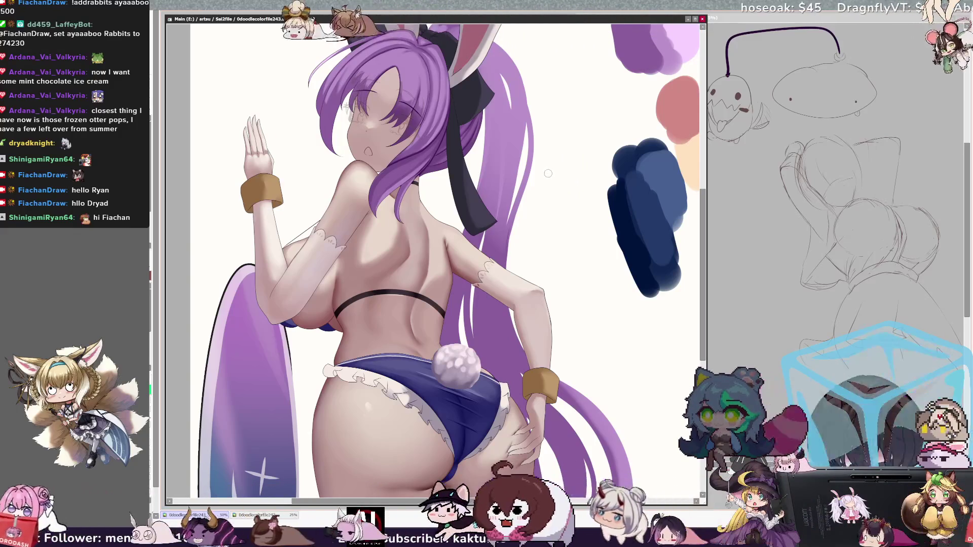
{"action": "key", "text": "bracketleft"}
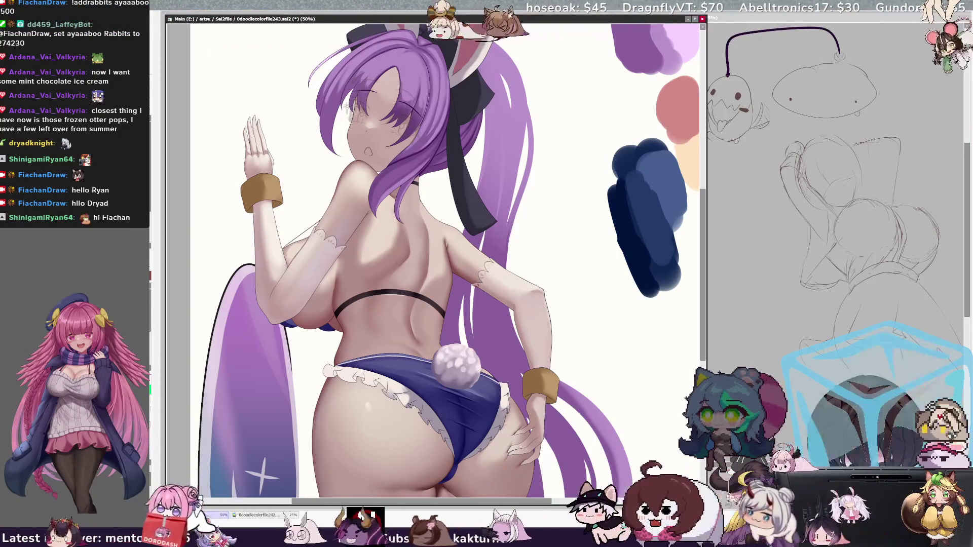
{"action": "key", "text": "bracketleft"}
{"action": "key", "text": "bracketleft"}
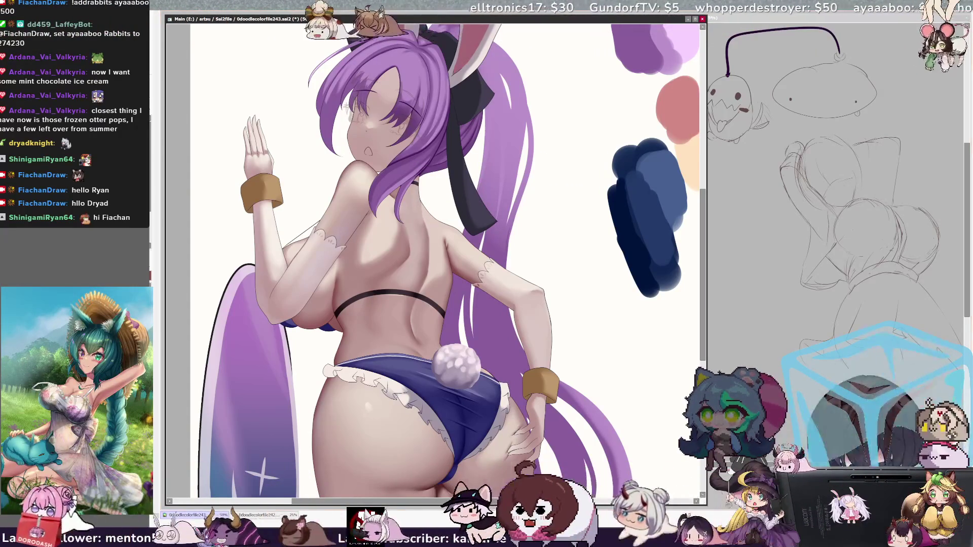
{"action": "key", "text": "bracketleft"}
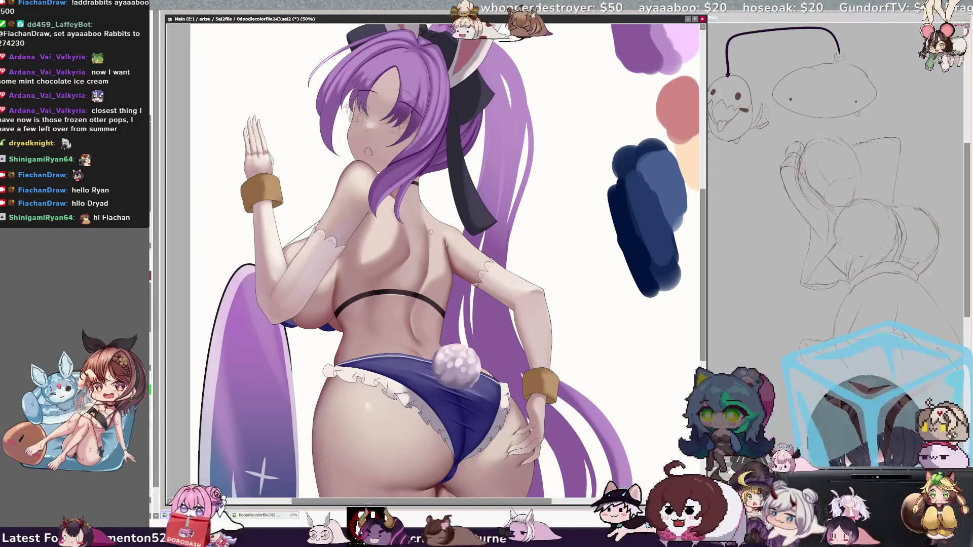
{"action": "key", "text": "bracketleft"}
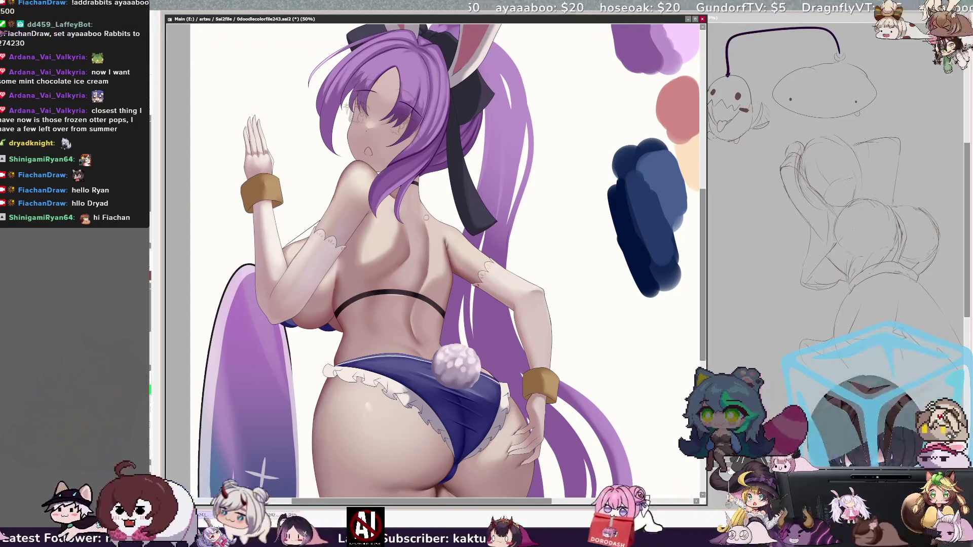
{"action": "key", "text": "bracketleft"}
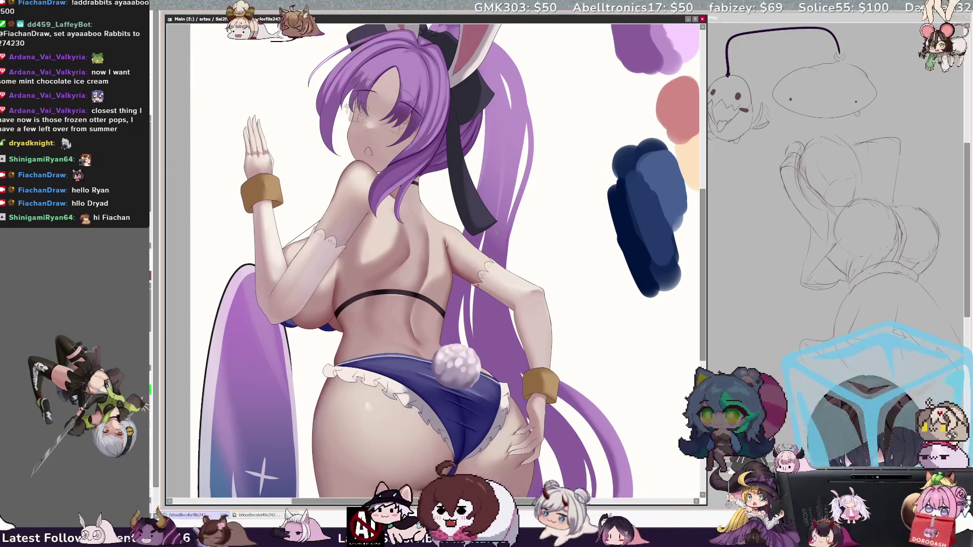
{"action": "key", "text": "Delete"}
{"action": "key", "text": "Delete"}
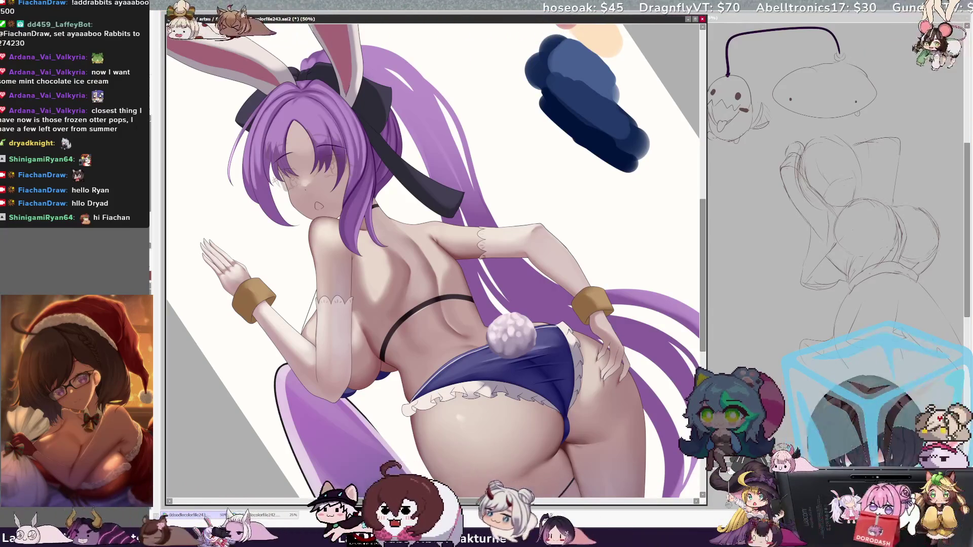
Mirror the view and set it upright, shrink the brush to about 20, then unmirror the view.
{"action": "key", "text": "h"}
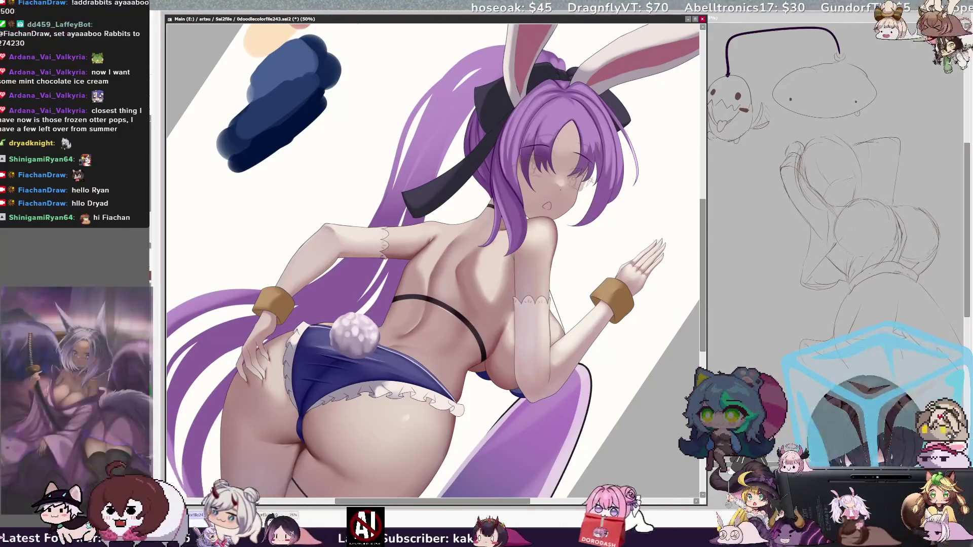
{"action": "key", "text": "Home"}
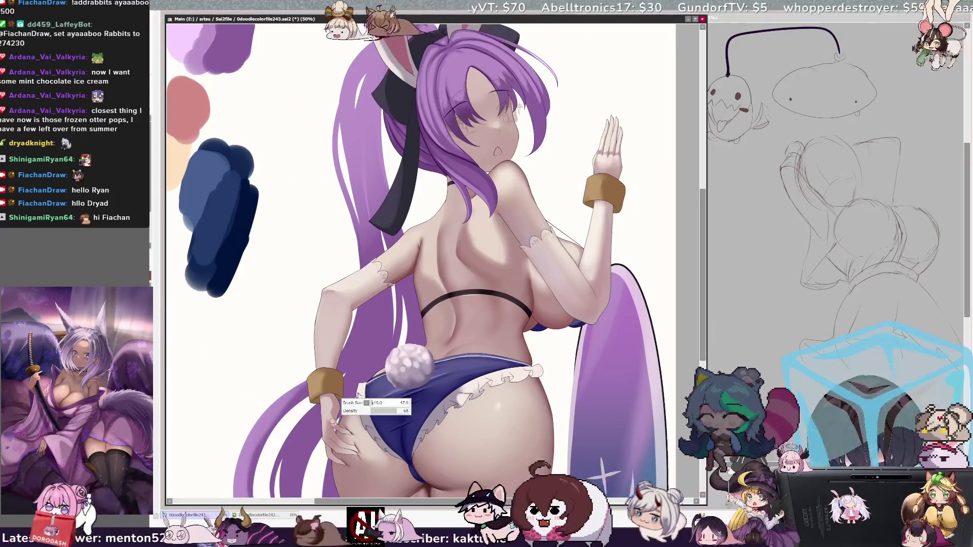
{"action": "key", "text": "bracketleft"}
{"action": "key", "text": "bracketleft"}
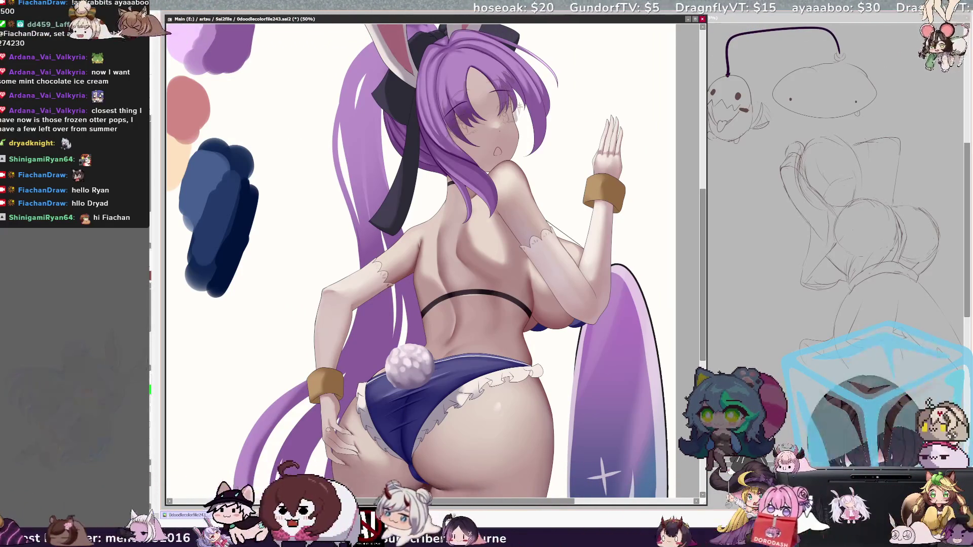
{"action": "key", "text": "bracketleft"}
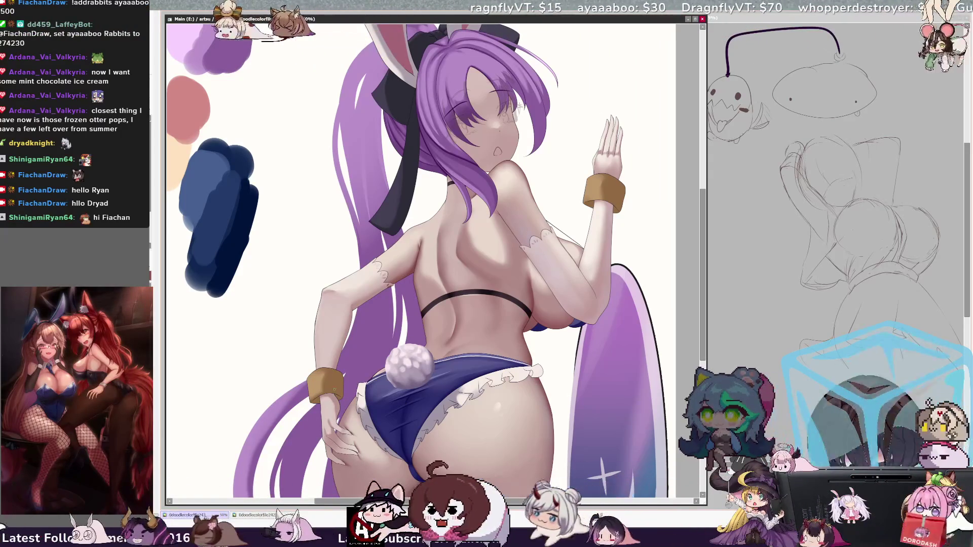
{"action": "key", "text": "bracketleft"}
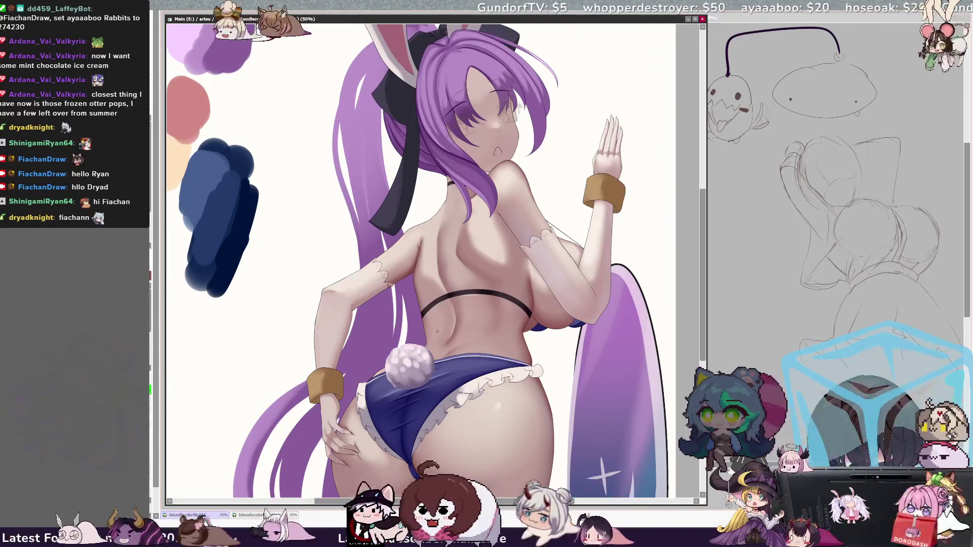
{"action": "key", "text": "h"}
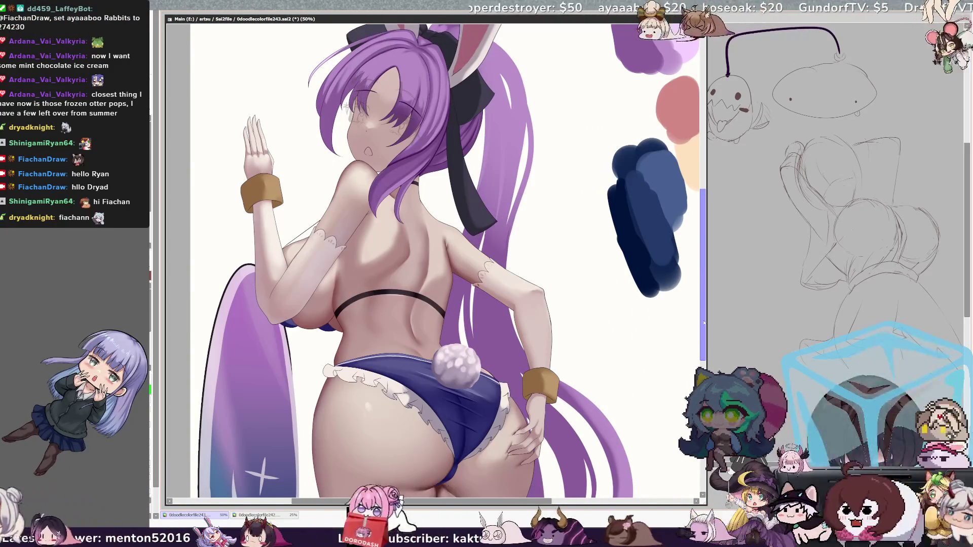
Zoom out so the whole artwork fits and centre the illustration in the window.
{"action": "key", "text": "ctrl+minus"}
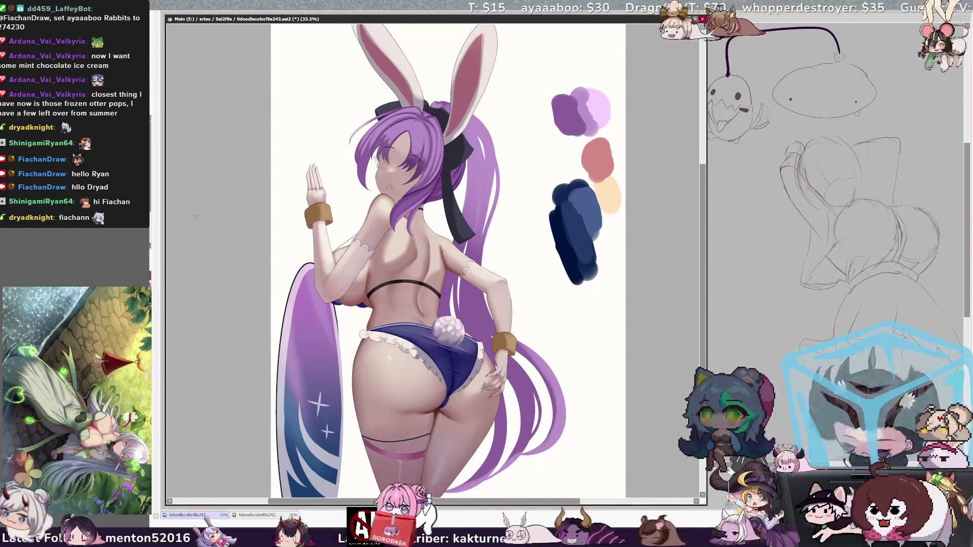
{"action": "key", "text": "ctrl+plus"}
{"action": "key", "text": "ctrl+plus"}
{"action": "key", "text": "ctrl+plus"}
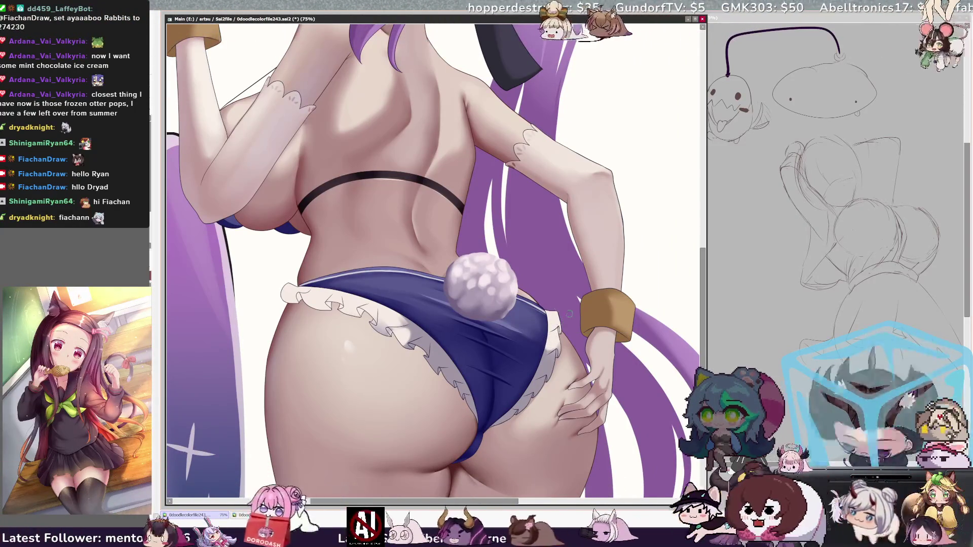
{"action": "key", "text": "ctrl+minus"}
{"action": "key", "text": "ctrl+minus"}
{"action": "key", "text": "ctrl+minus"}
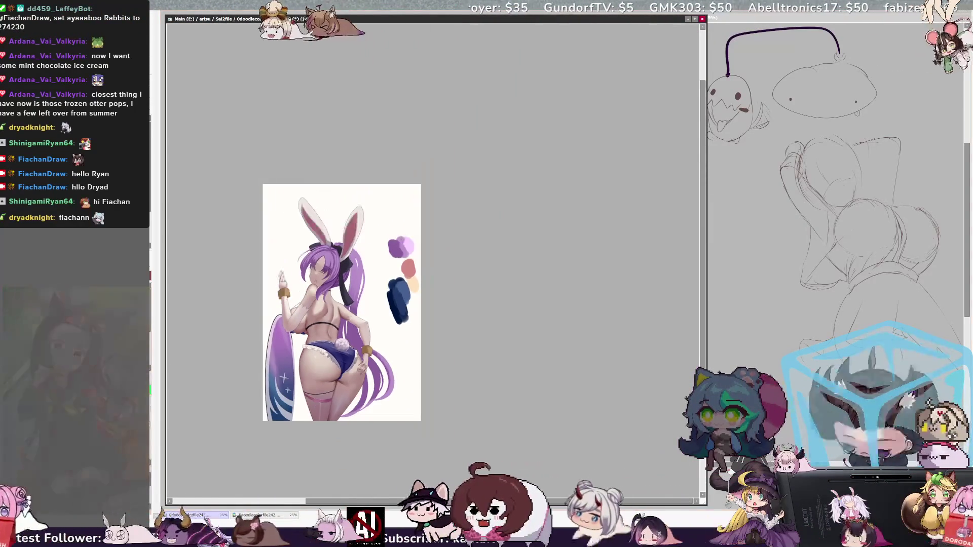
{"action": "scroll", "coordinate": [330, 410], "scroll_direction": "up", "scroll_amount": 1}
{"action": "left_click_drag", "start_coordinate": [180, 340], "coordinate": [248, 343]}
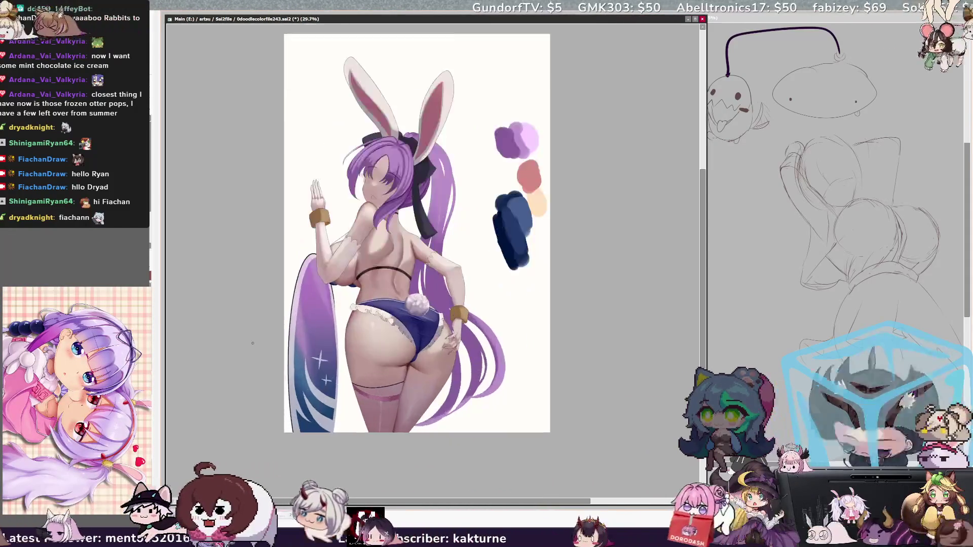
{"action": "scroll", "coordinate": [362, 322], "scroll_direction": "up", "scroll_amount": 1}
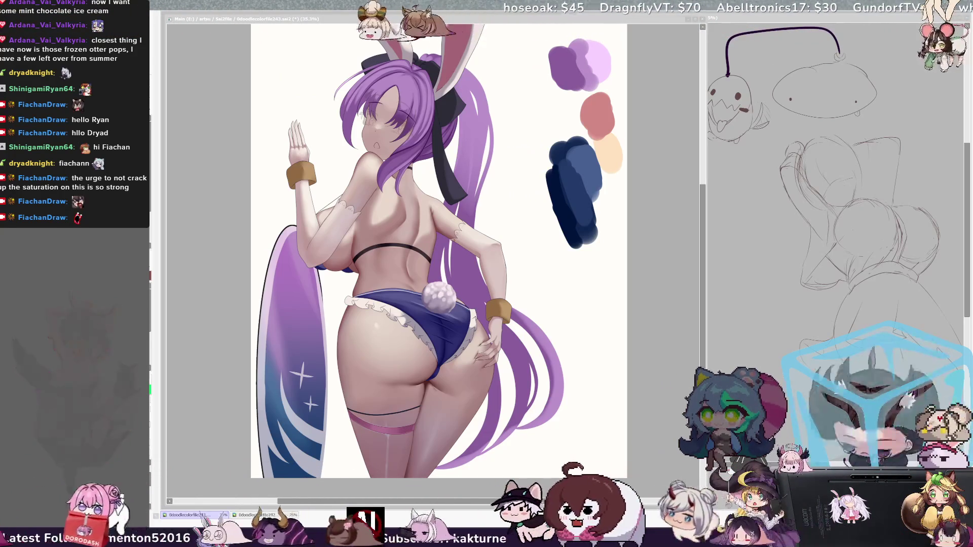
Change the brush size to 62 then 37, and rotate the view counterclockwise onto its side.
{"action": "left_click_drag", "start_coordinate": [705, 268], "coordinate": [706, 262]}
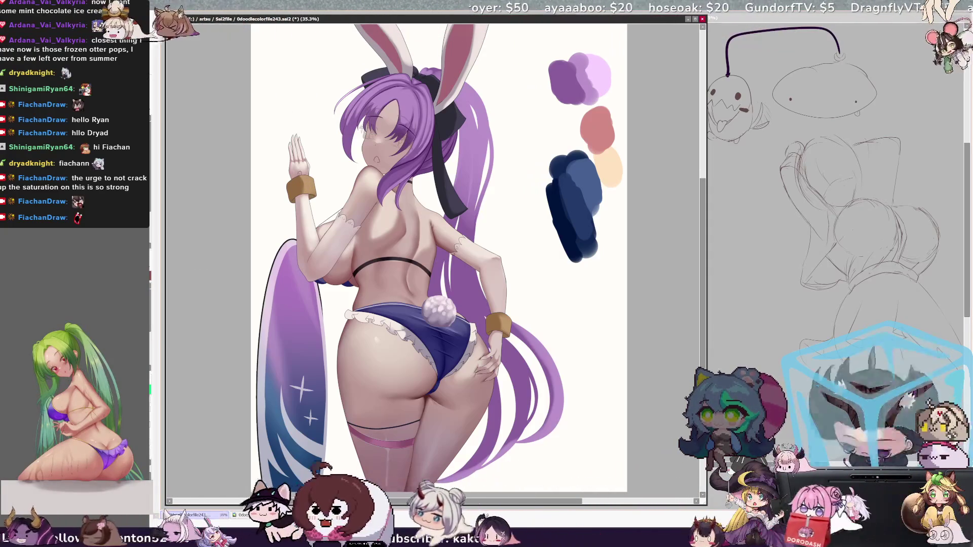
{"action": "key", "text": "bracketleft"}
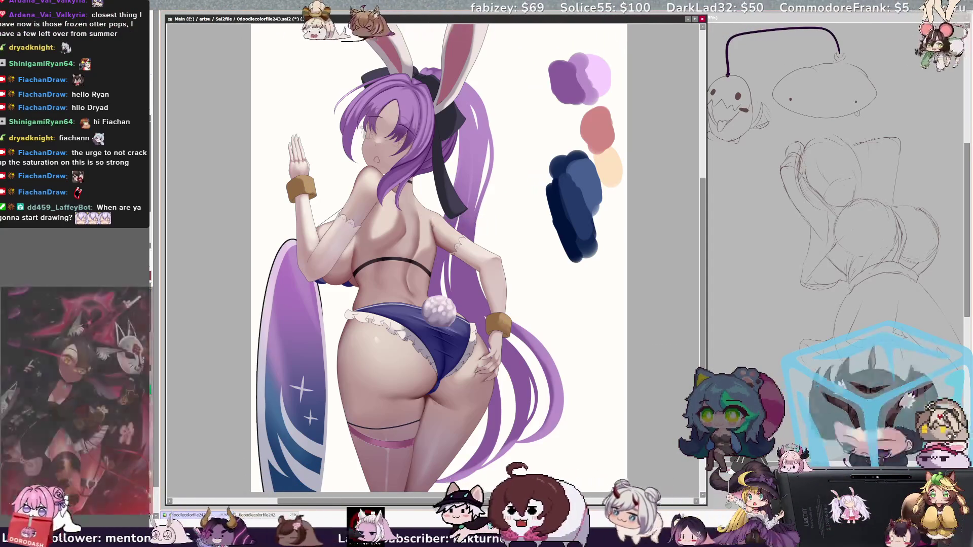
{"action": "key", "text": "bracketright"}
{"action": "key", "text": "bracketright"}
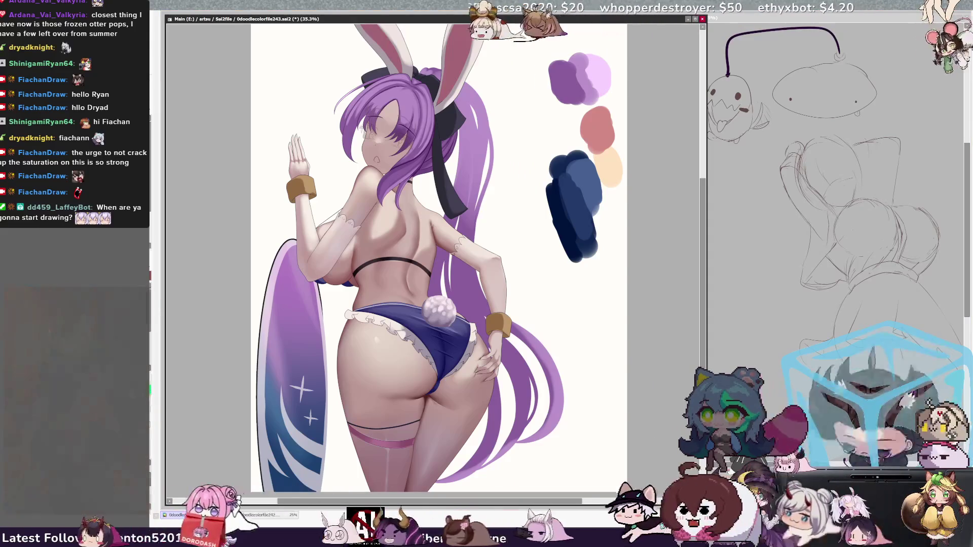
{"action": "key", "text": "Delete"}
{"action": "key", "text": "Delete"}
{"action": "key", "text": "Delete"}
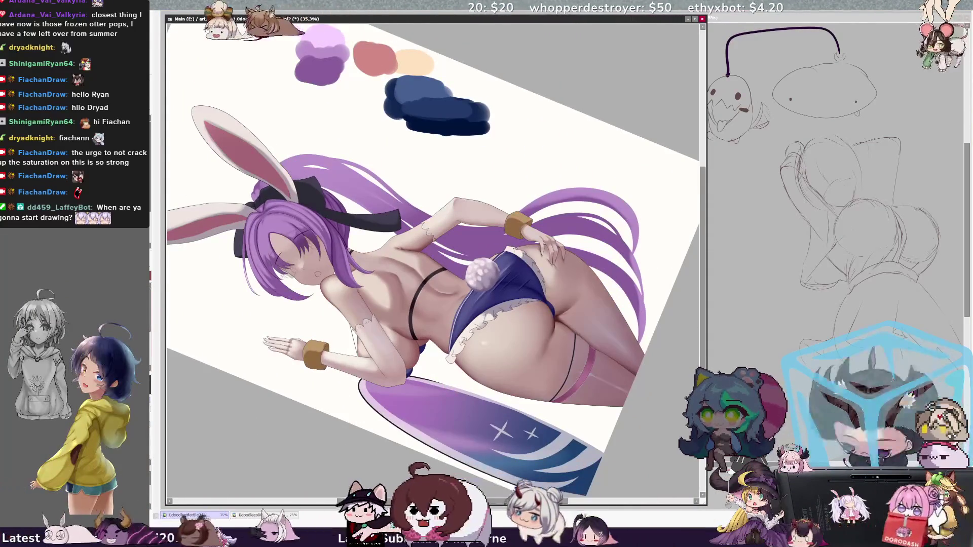
Zoom to 50%, adjust the brush size, then zoom out to 25% so the tilted painting fits.
{"action": "key", "text": "ctrl+plus"}
{"action": "key", "text": "bracketleft"}
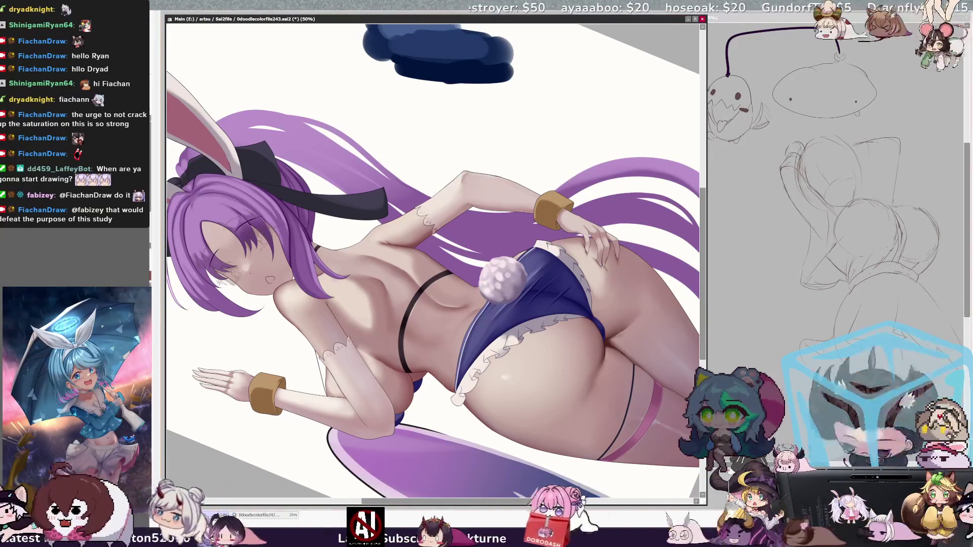
{"action": "key", "text": "ctrl+minus"}
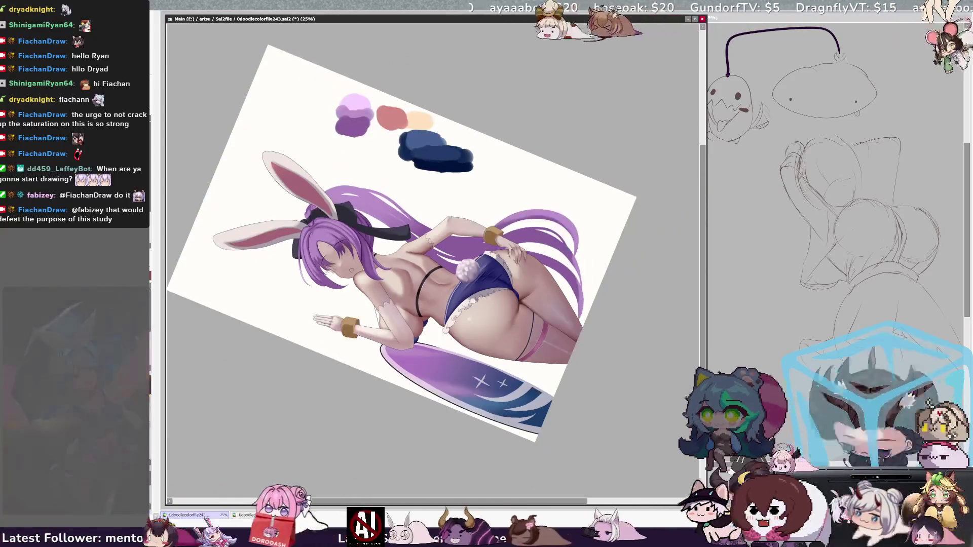
{"action": "key", "text": "Delete"}
{"action": "key", "text": "Delete"}
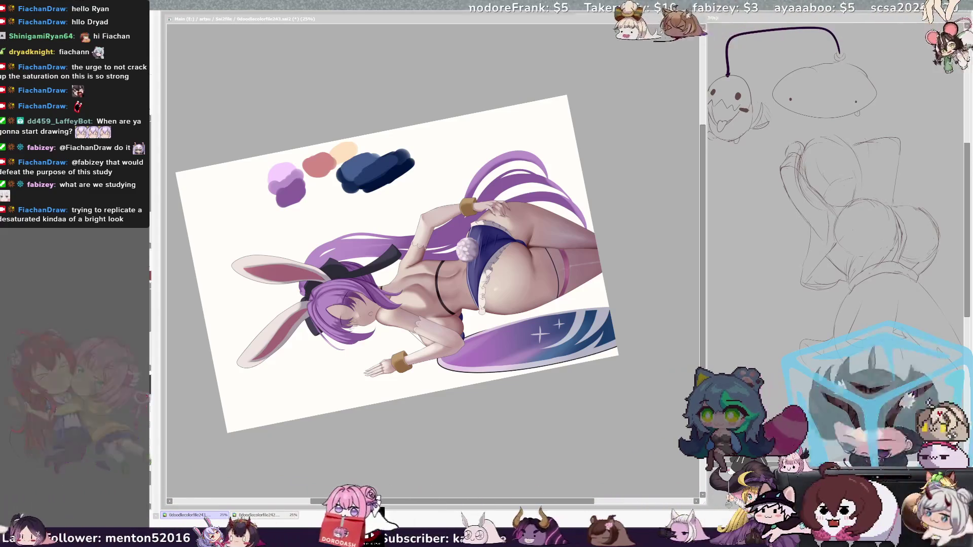
{"action": "left_click", "coordinate": [483, 324]}
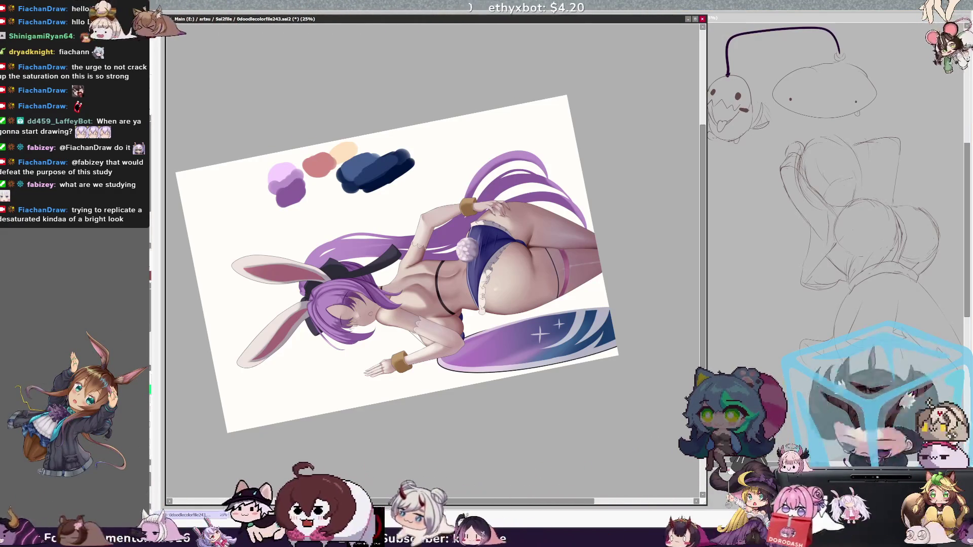
{"action": "key", "text": "bracketleft"}
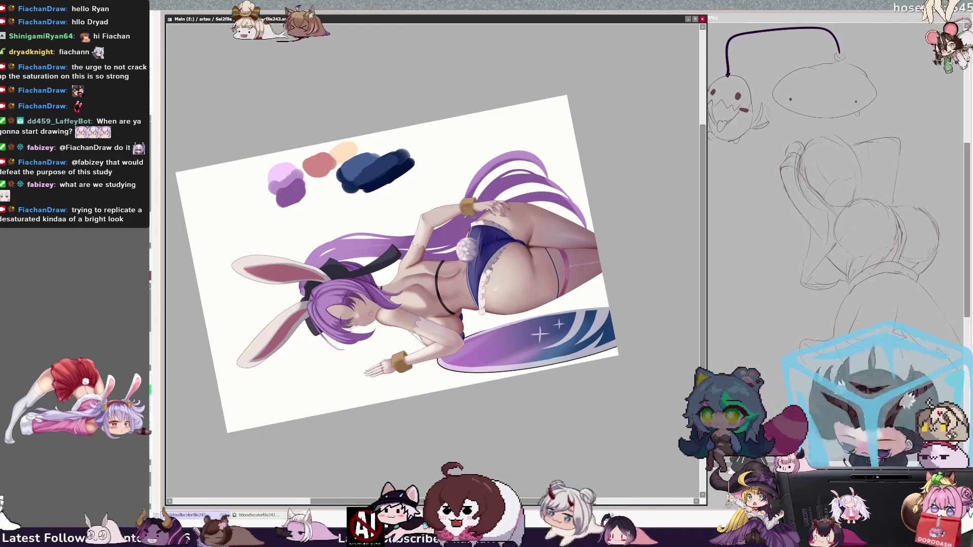
{"action": "key", "text": "bracketleft"}
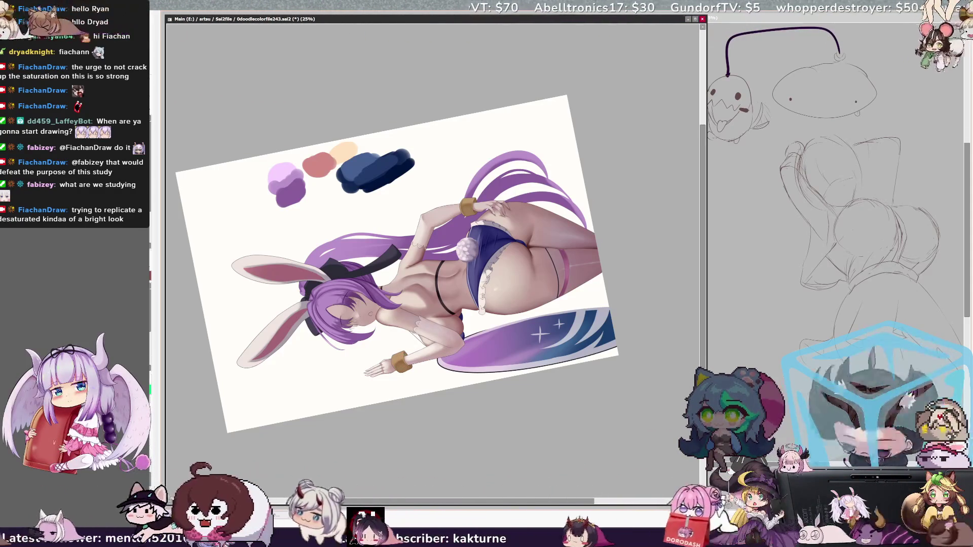
{"action": "key", "text": "End"}
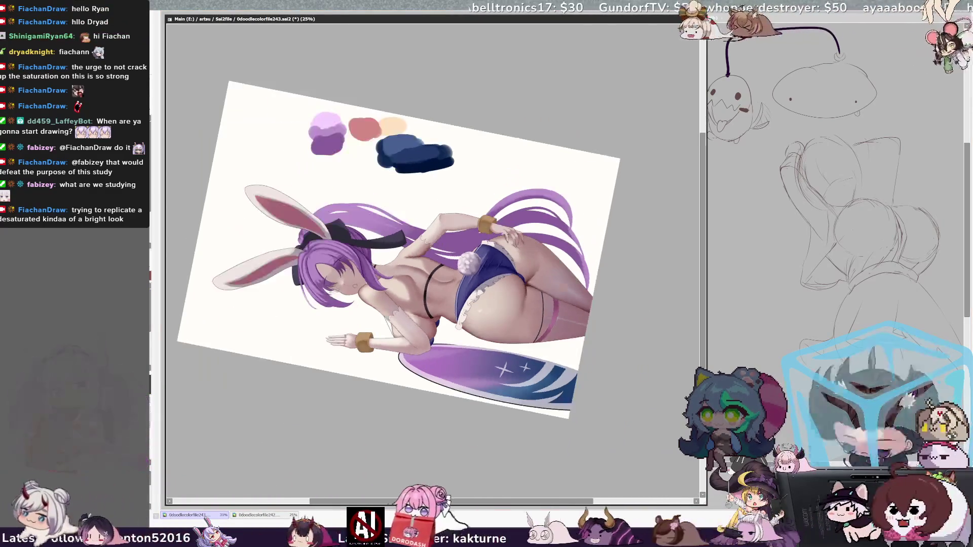
Zoom to 33.3%, enlarge the brush to size 77, and rotate the view further counterclockwise.
{"action": "key", "text": "Page_Up"}
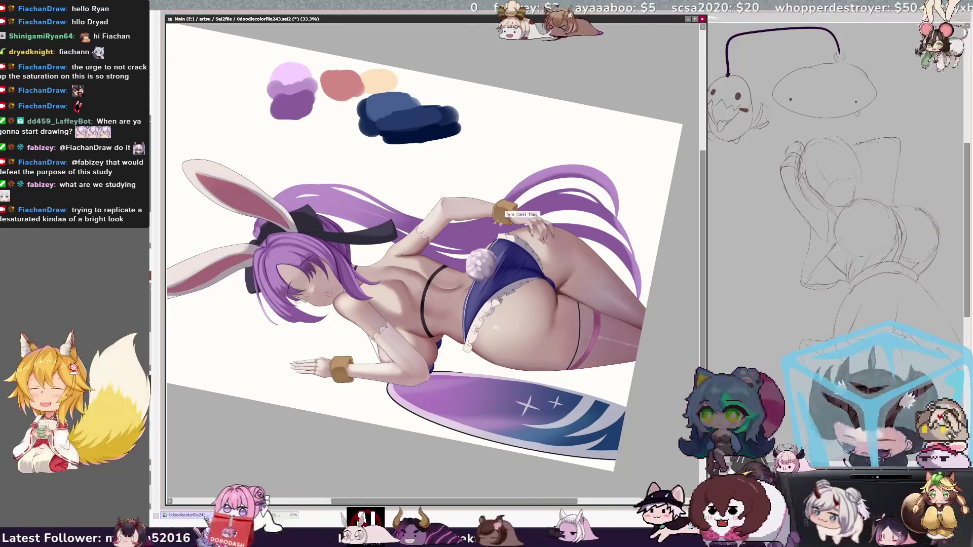
{"action": "key", "text": "bracketright"}
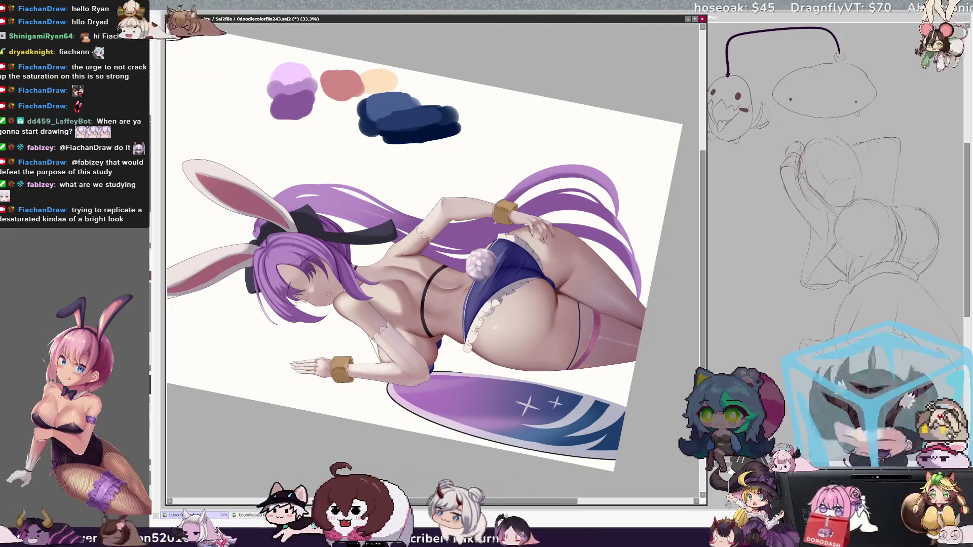
{"action": "key", "text": "Delete"}
{"action": "key", "text": "Delete"}
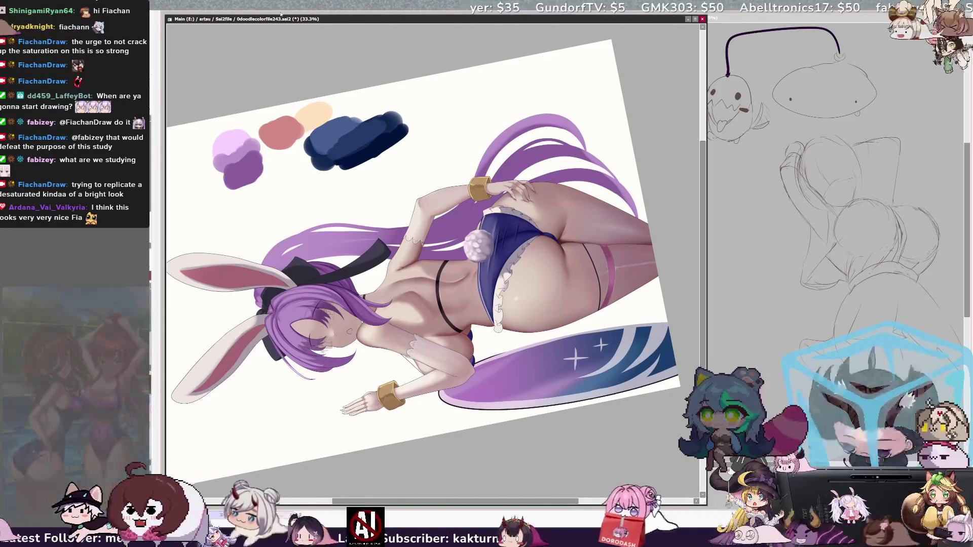
{"action": "key", "text": "minus"}
{"action": "key", "text": "minus"}
{"action": "key", "text": "Home"}
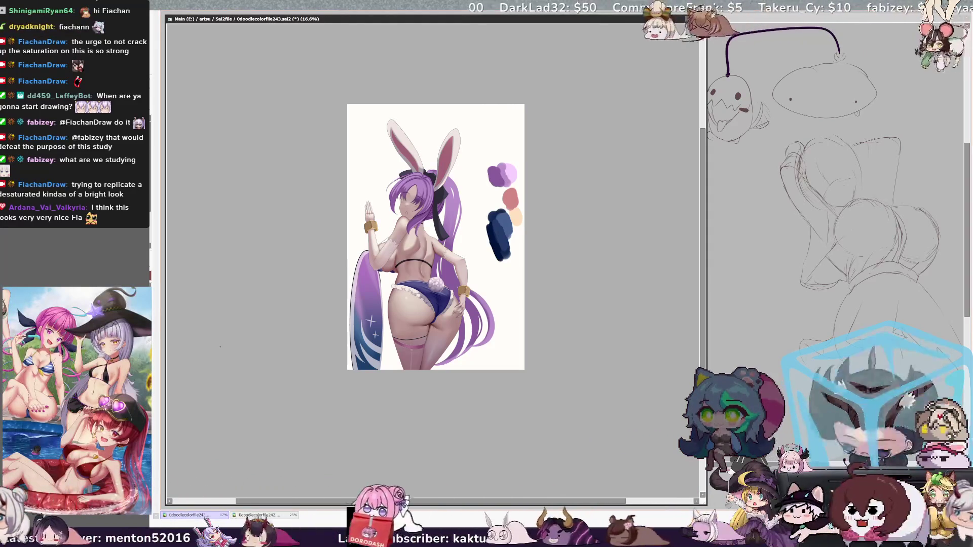
{"action": "key", "text": "ctrl+plus"}
{"action": "key", "text": "ctrl+plus"}
{"action": "key", "text": "ctrl+plus"}
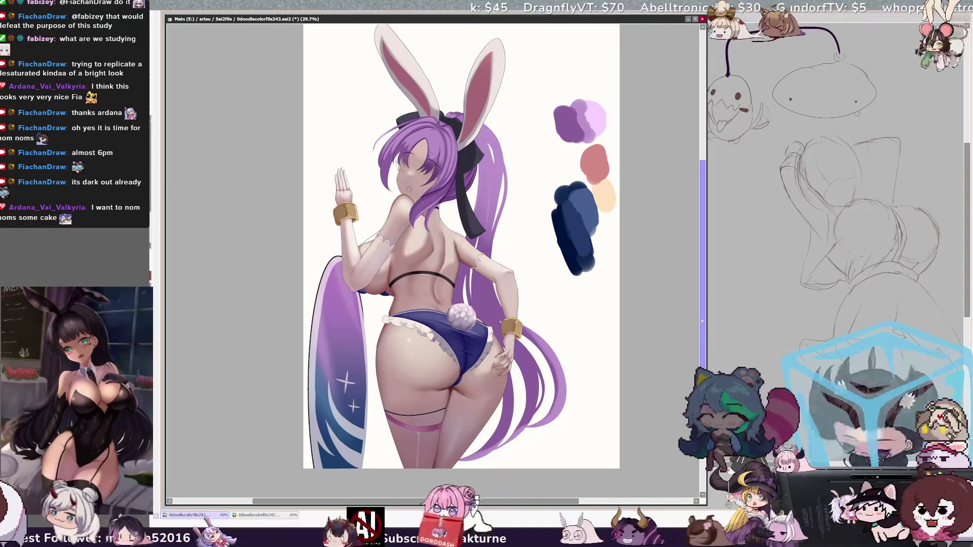
{"action": "scroll", "coordinate": [703, 320], "scroll_direction": "up", "scroll_amount": 3}
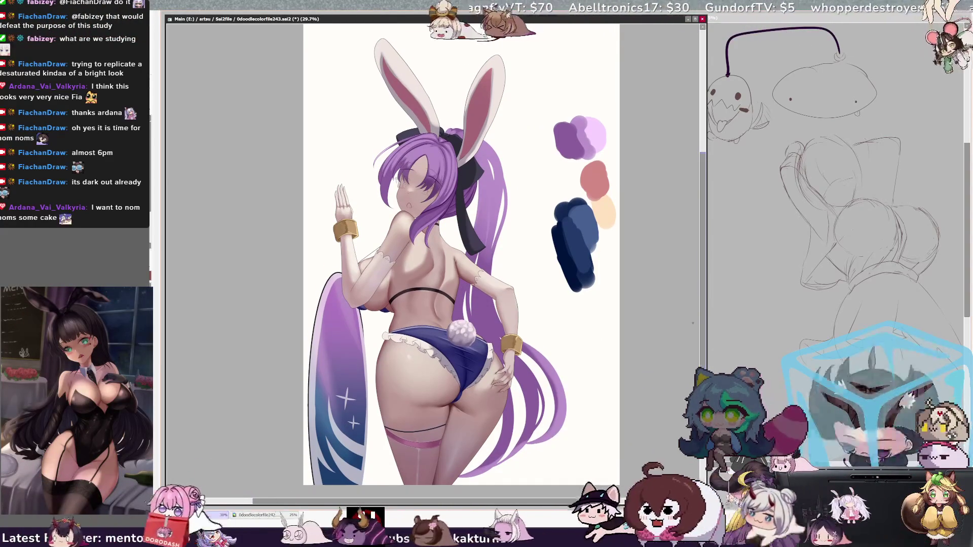
{"action": "scroll", "coordinate": [576, 502], "scroll_direction": "right", "scroll_amount": 2}
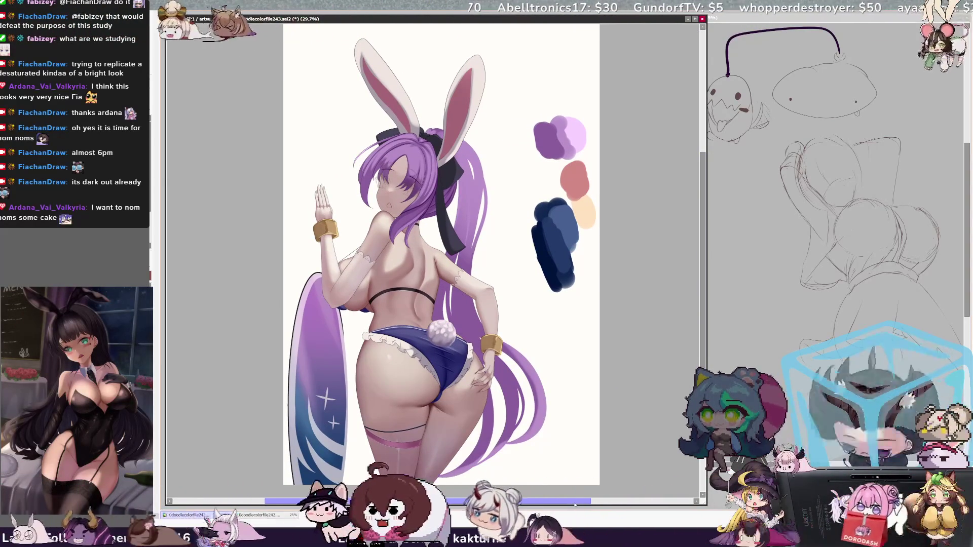
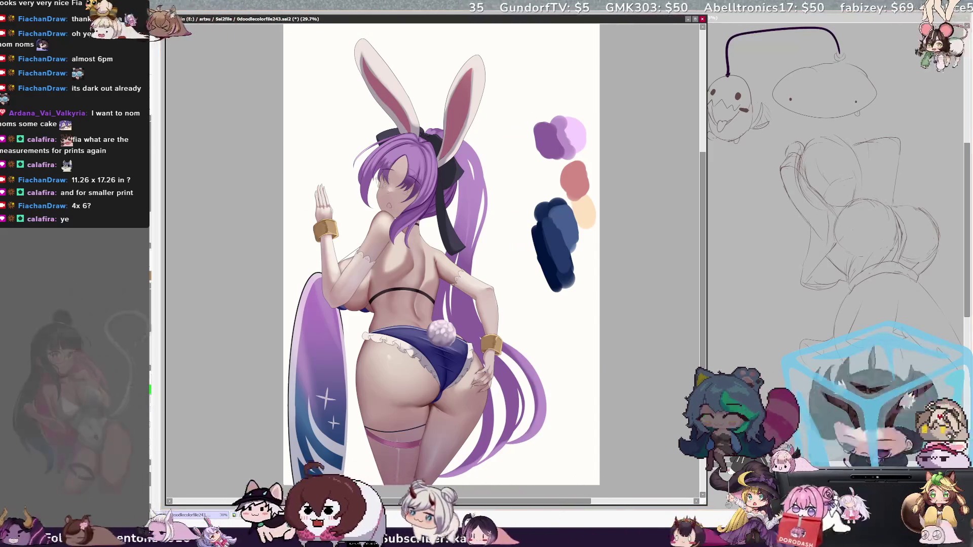
Paint a short shading stroke on the character and adjust the brush size.
{"action": "left_click_drag", "start_coordinate": [375, 203], "coordinate": [381, 213]}
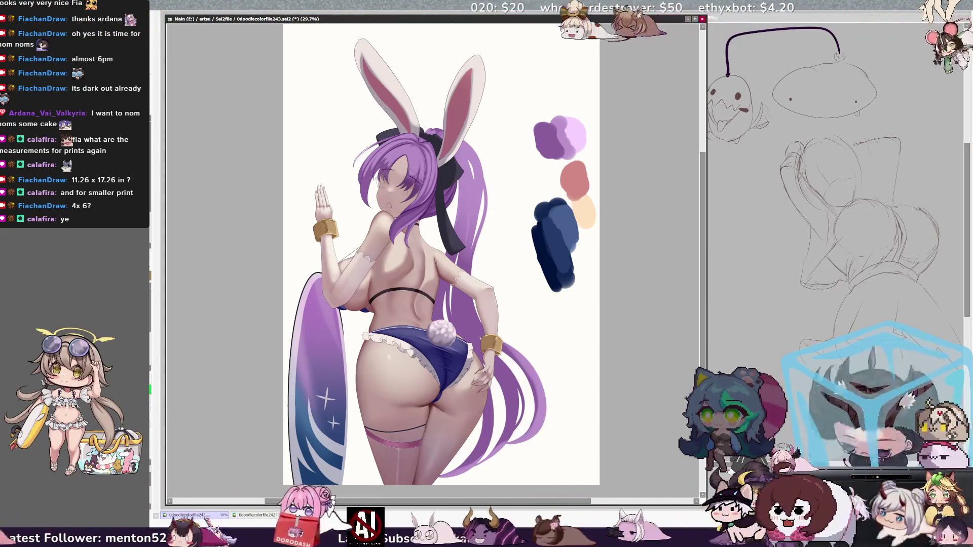
{"action": "key", "text": "bracketright"}
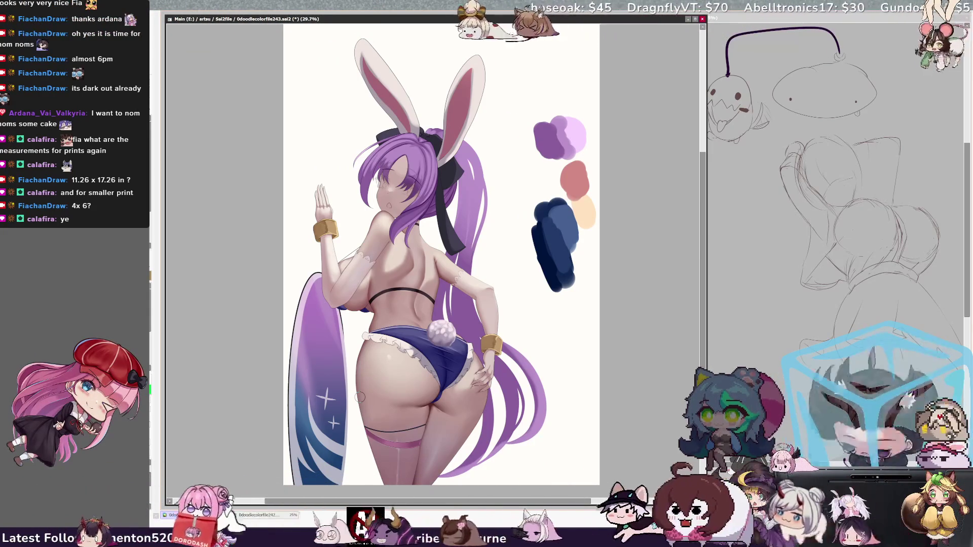
{"action": "left_click_drag", "start_coordinate": [426, 502], "coordinate": [421, 502]}
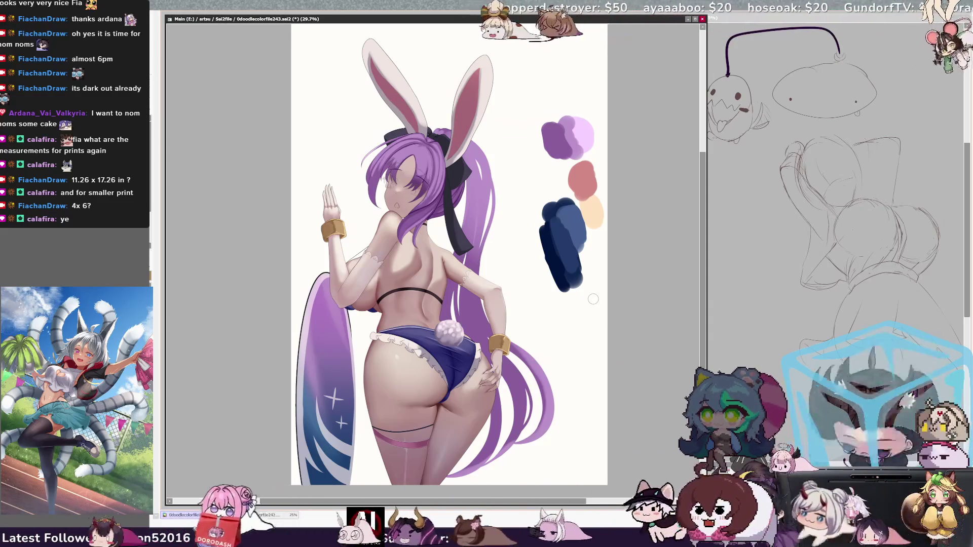
Select the hair's Layer73, tilt the canvas counter-clockwise, and set the brush size to 85.
{"action": "left_click", "coordinate": [478, 192], "text": "ctrl"}
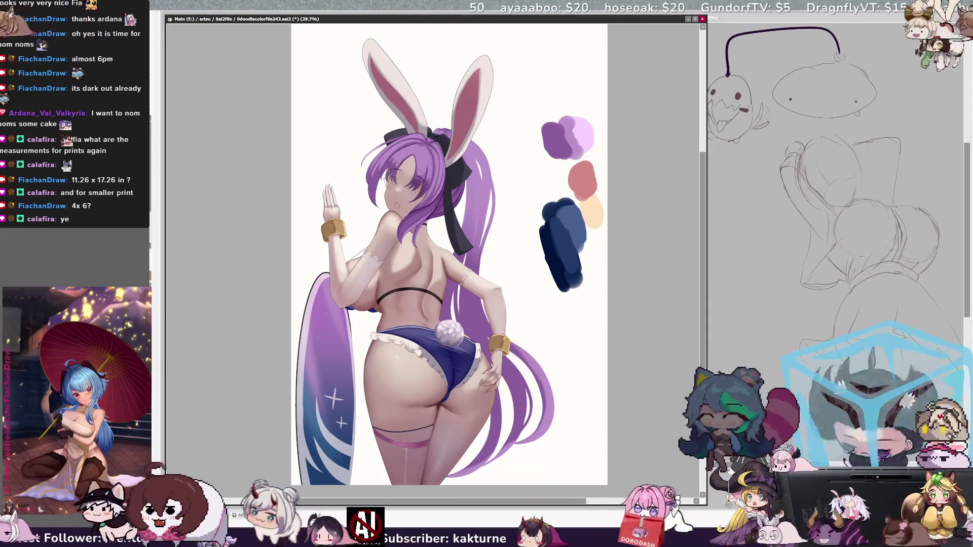
{"action": "left_click_drag", "start_coordinate": [426, 253], "coordinate": [383, 271]}
{"action": "left_click_drag", "start_coordinate": [507, 153], "coordinate": [456, 117]}
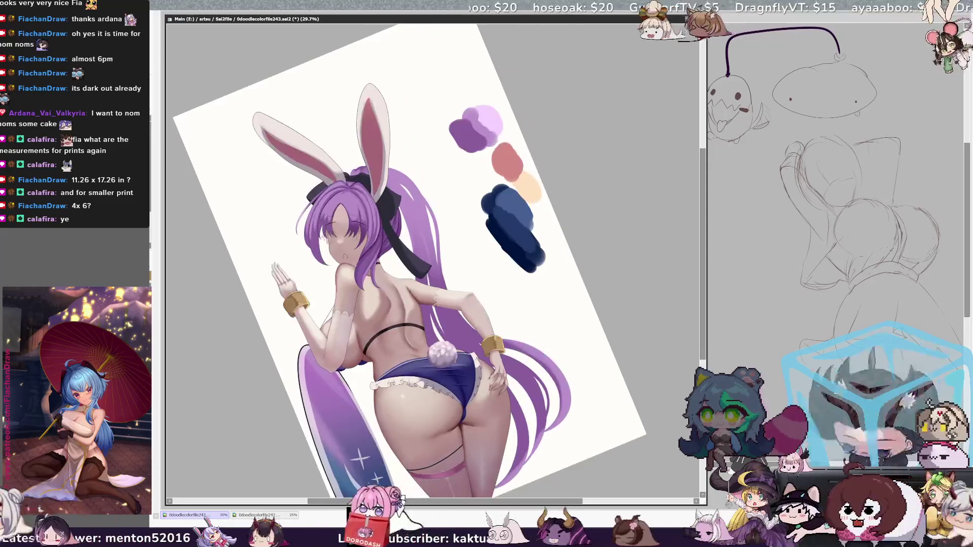
{"action": "key", "text": "bracketleft"}
{"action": "key", "text": "bracketleft"}
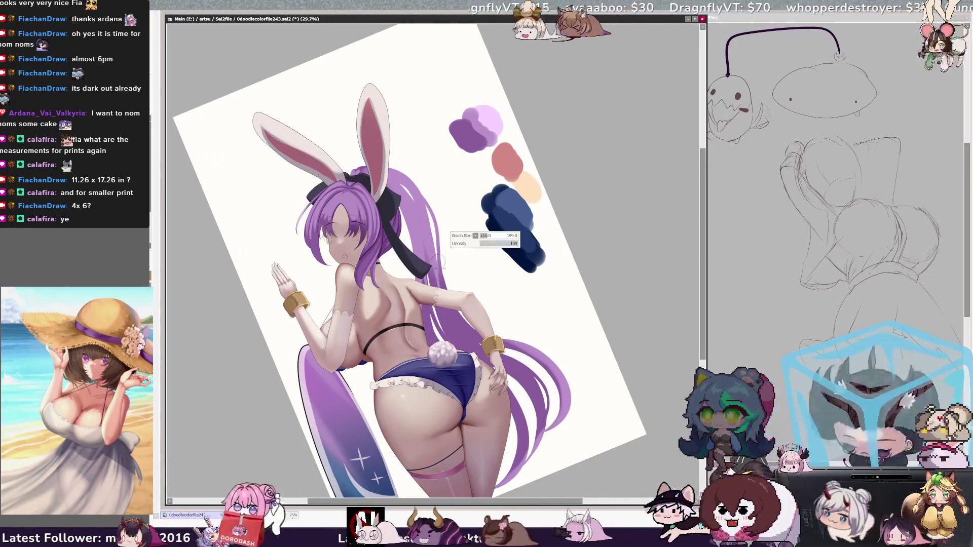
{"action": "key", "text": "bracketleft"}
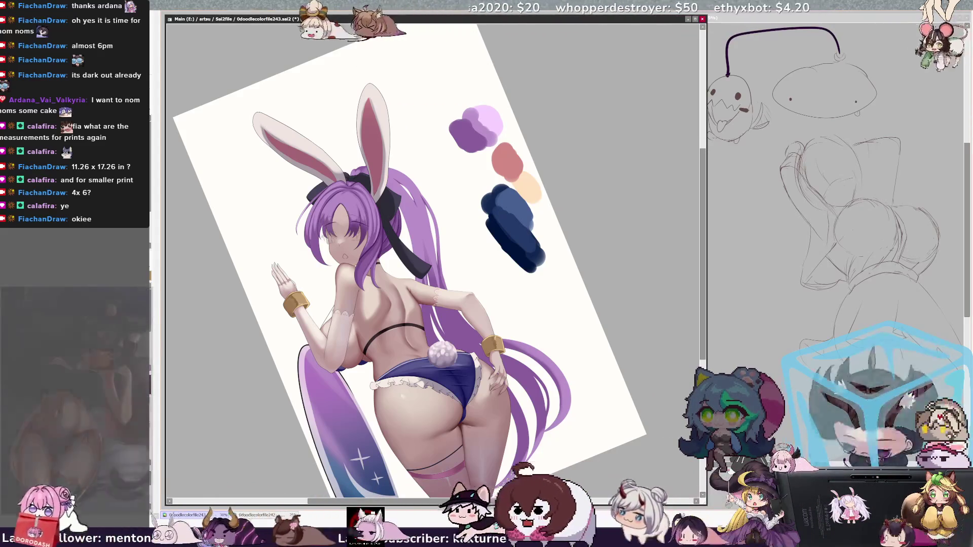
Straighten the canvas rotation to upright and zoom to 75% on the head and upper back.
{"action": "key", "text": "Delete"}
{"action": "key", "text": "Home"}
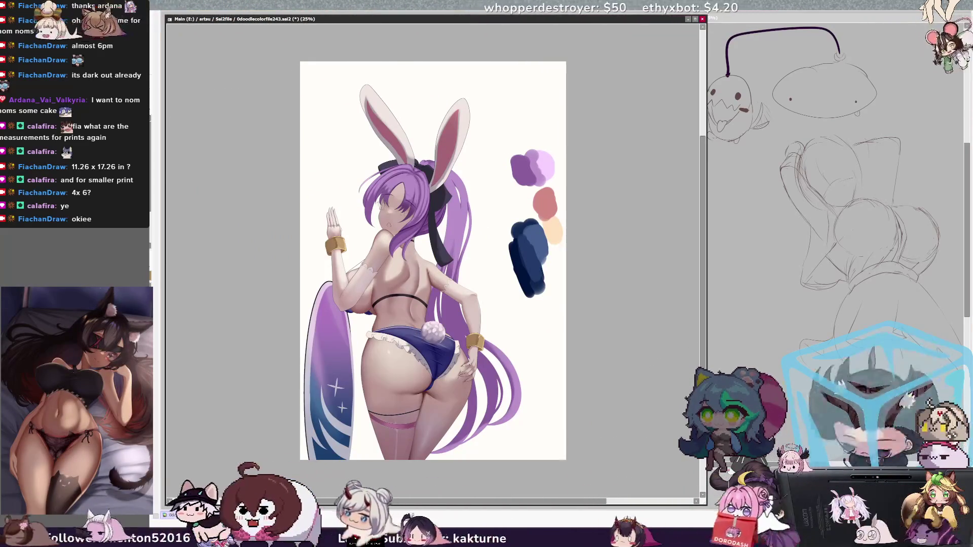
{"action": "key", "text": "Delete"}
{"action": "key", "text": "Delete"}
{"action": "key", "text": "Delete"}
{"action": "key", "text": "Page_Up"}
{"action": "key", "text": "Page_Up"}
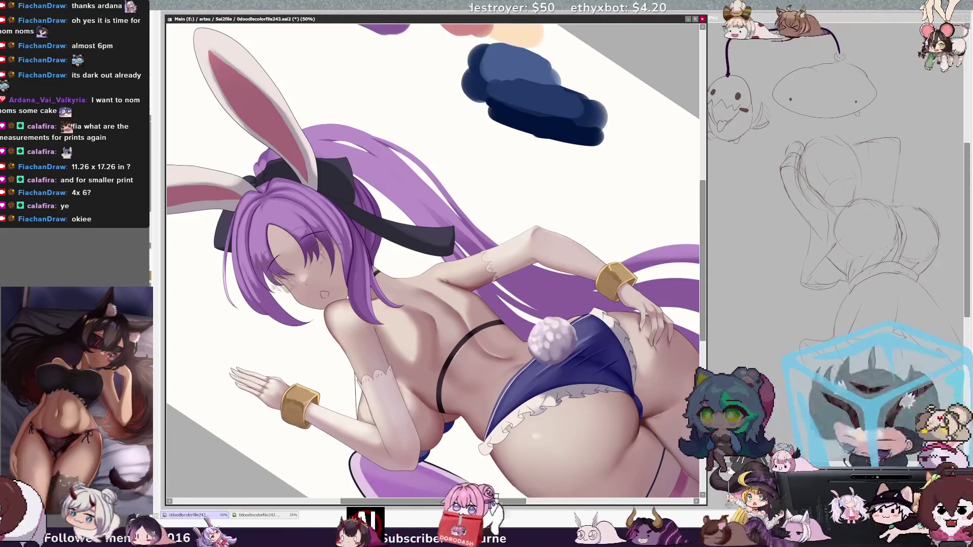
{"action": "key", "text": "End"}
{"action": "key", "text": "End"}
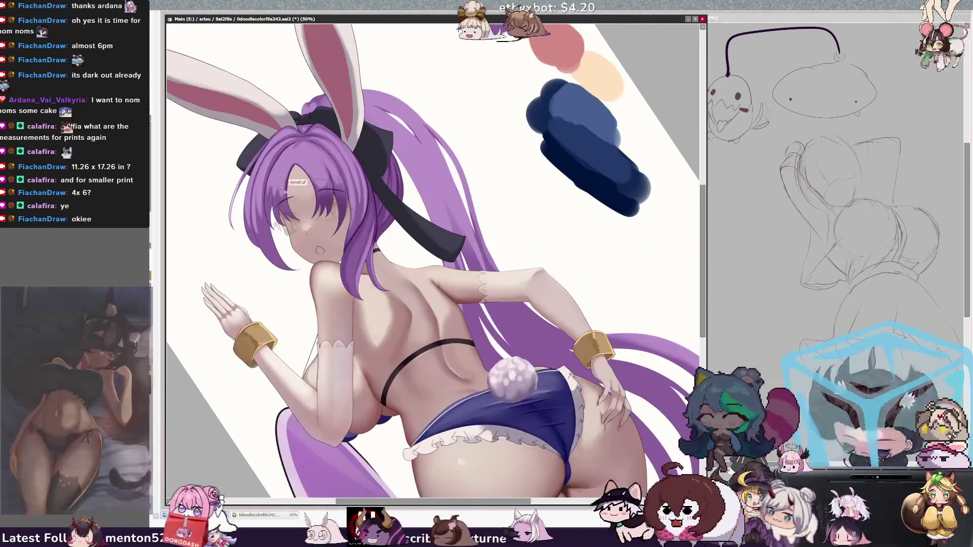
{"action": "key", "text": "End"}
{"action": "key", "text": "End"}
{"action": "key", "text": "Page_Up"}
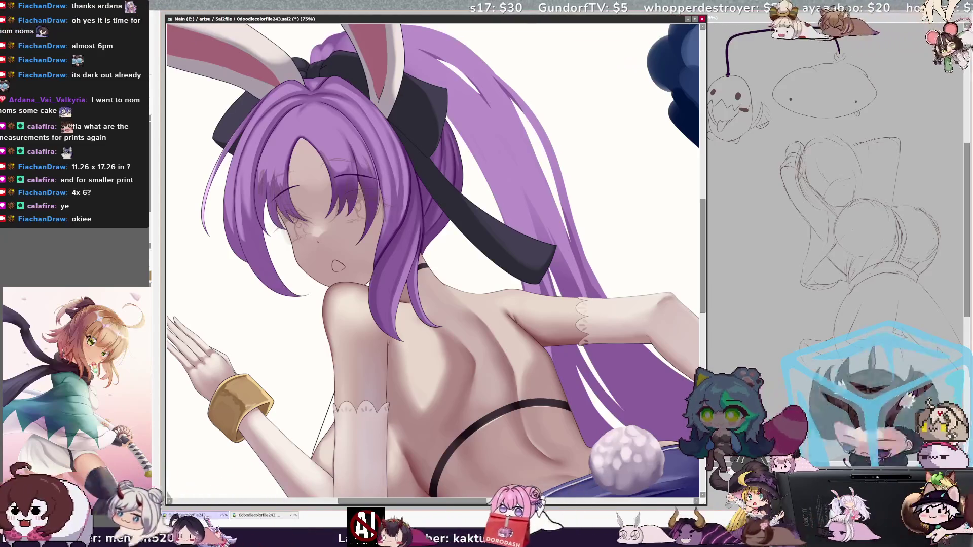
Shrink the brush to 25, tilt the view slightly clockwise, and bring the bunny ears into view.
{"action": "key", "text": "bracketright"}
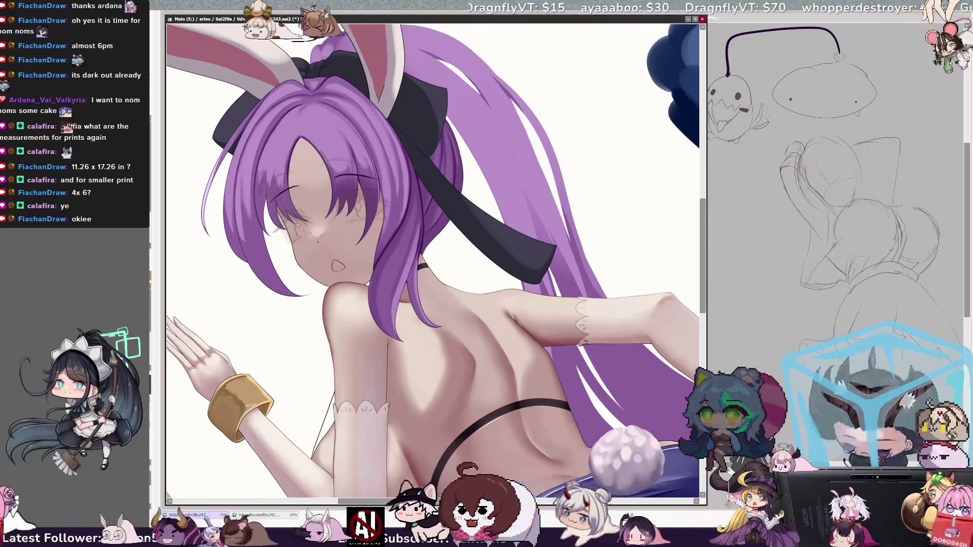
{"action": "key", "text": "bracketright"}
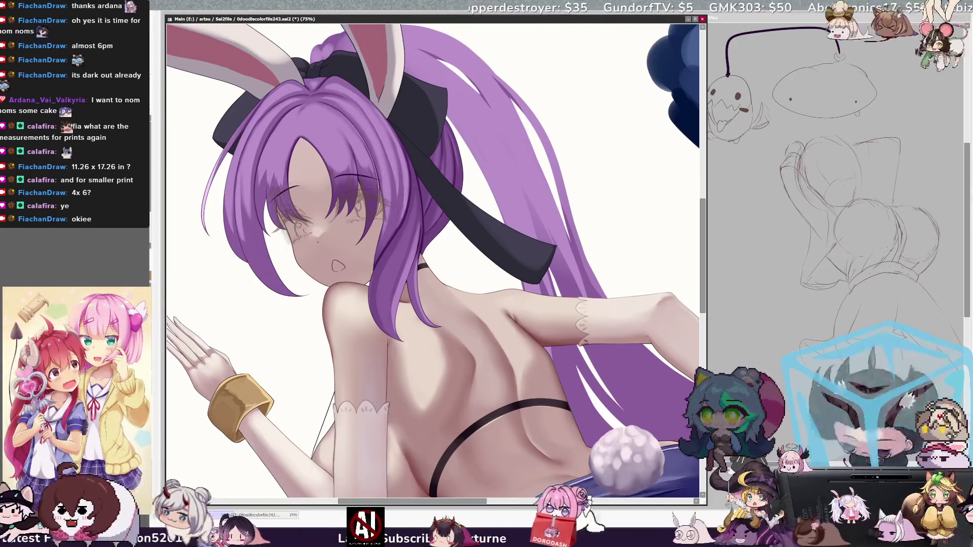
{"action": "key", "text": "End"}
{"action": "scroll", "coordinate": [702, 249], "scroll_direction": "up", "scroll_amount": 3}
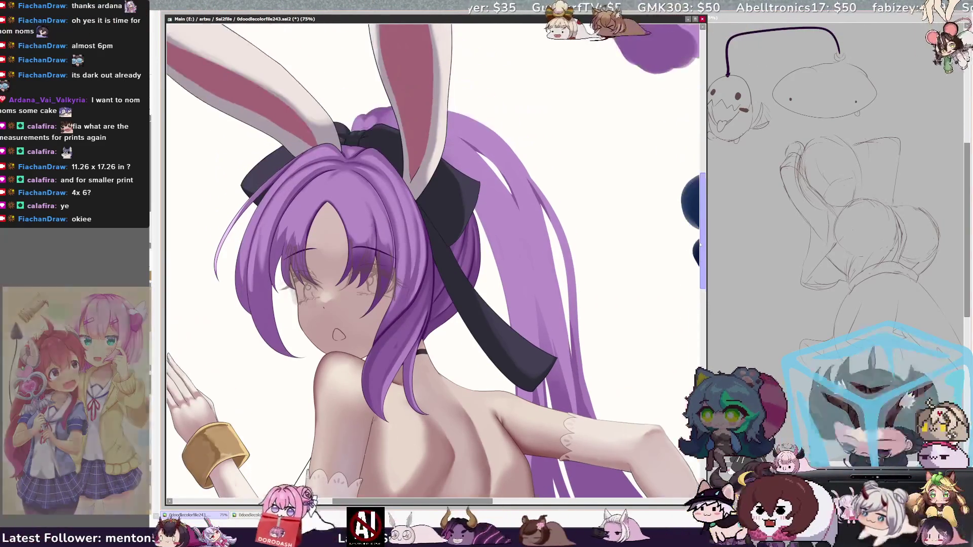